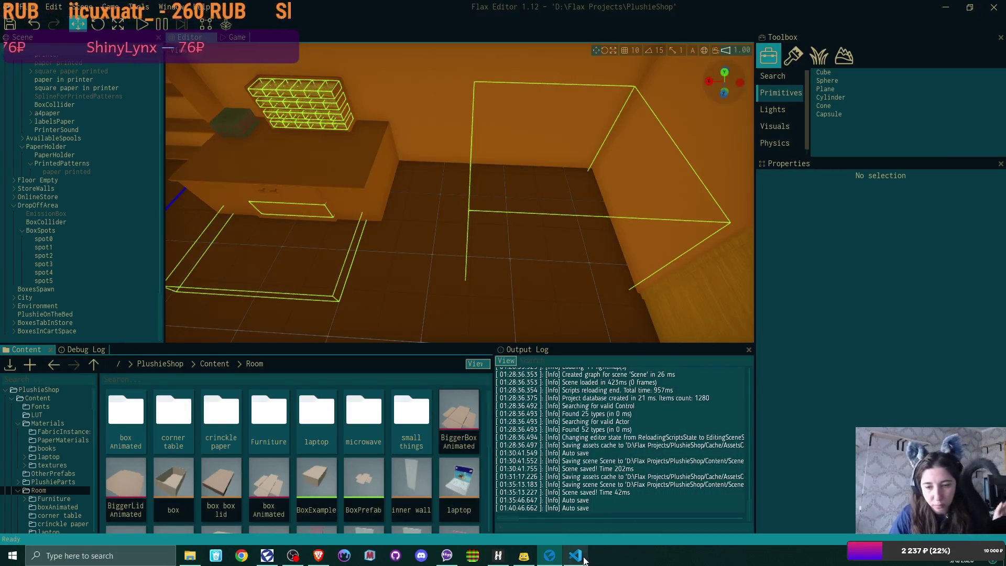
Switch from Flax Editor to the Visual Studio Code window via the taskbar
click(578, 555)
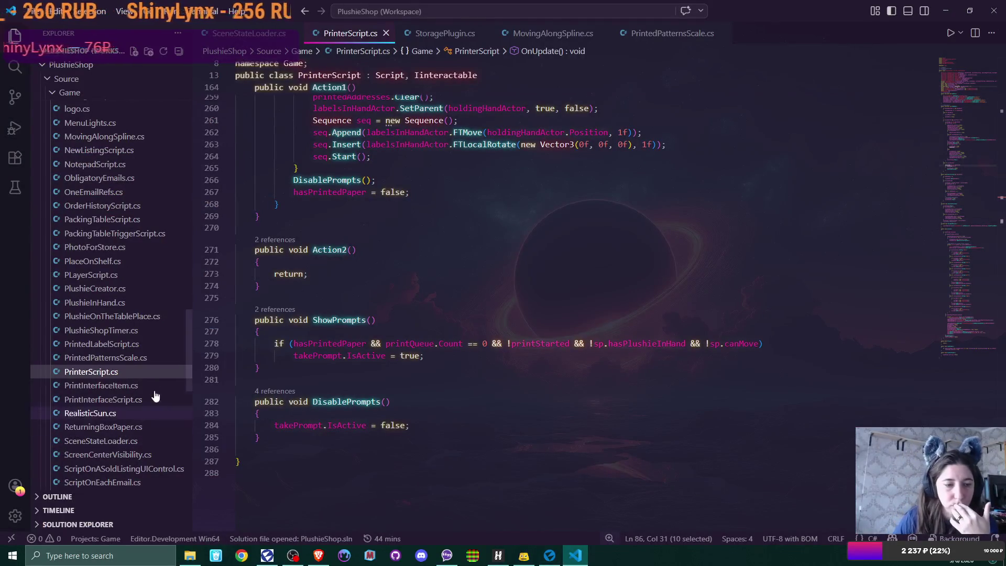
scroll(110, 315, down, 1)
scroll(116, 308, down, 2)
scroll(115, 308, up, 1)
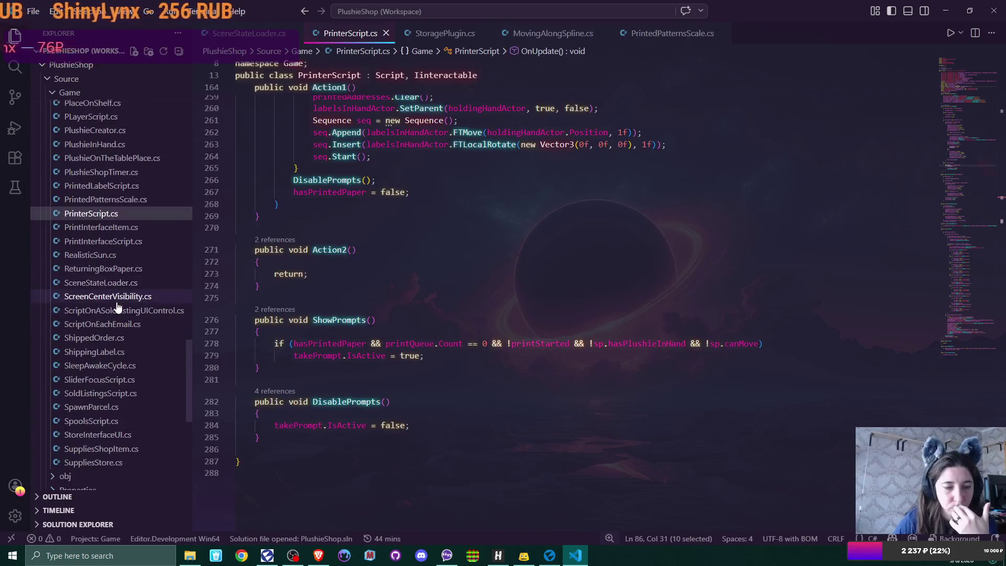
scroll(118, 310, up, 3)
scroll(119, 313, up, 3)
scroll(122, 315, up, 3)
scroll(122, 315, up, 3)
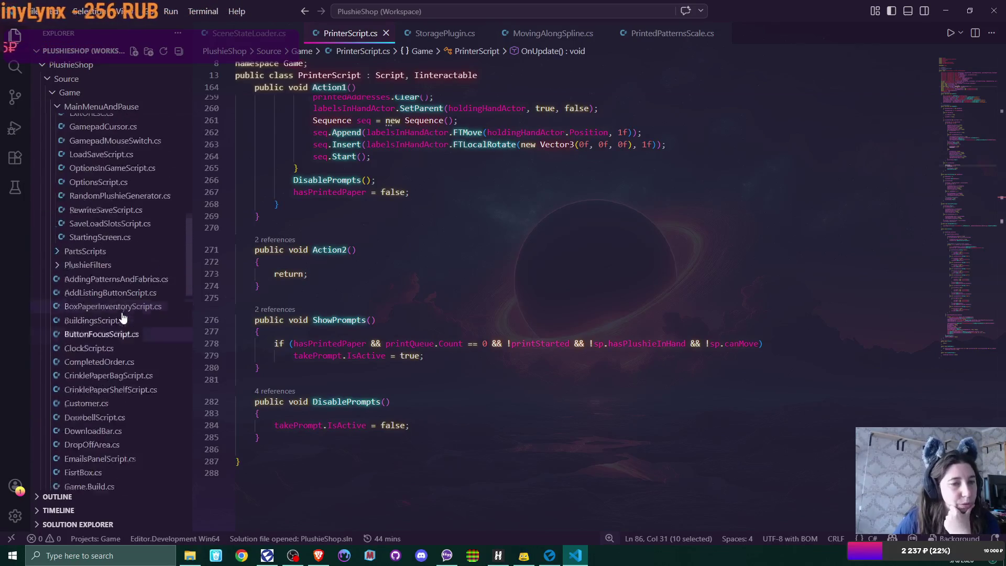
scroll(122, 317, up, 3)
scroll(123, 318, up, 3)
scroll(122, 319, up, 3)
scroll(124, 319, up, 2)
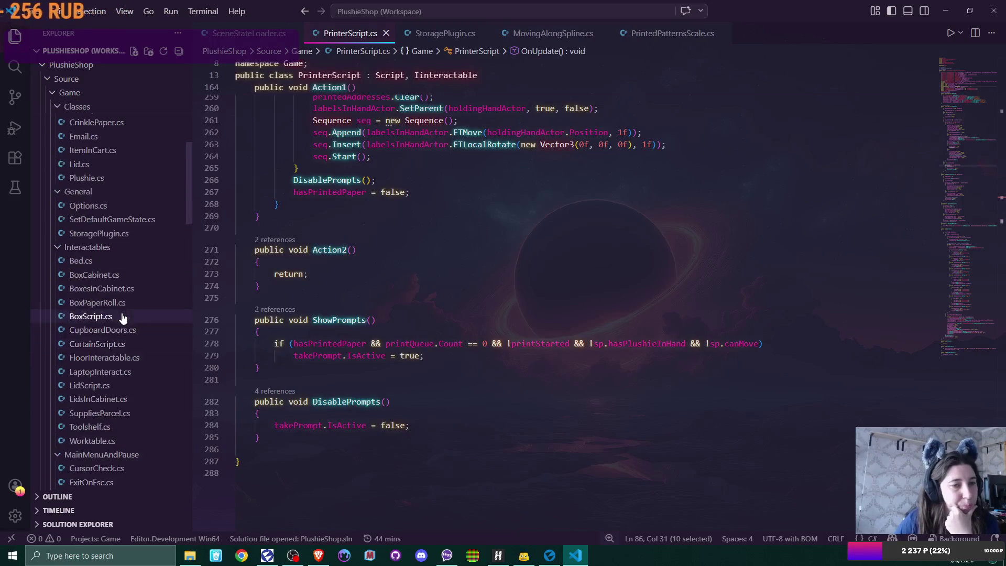
scroll(123, 318, up, 3)
scroll(123, 317, up, 2)
Open AddressClass.cs from Source > Game > Classes and read through its methods
click(103, 166)
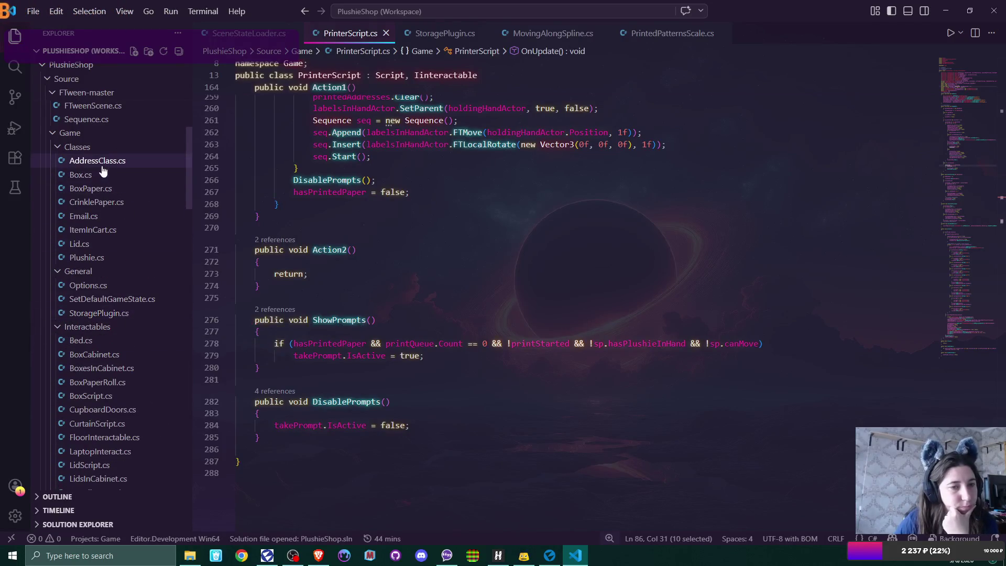
scroll(602, 339, down, 1)
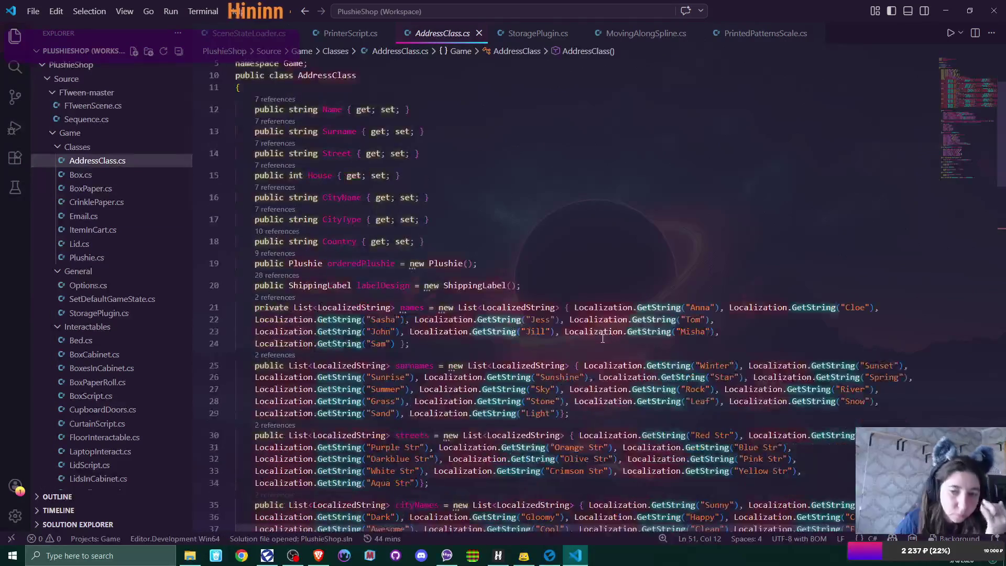
scroll(602, 339, down, 1)
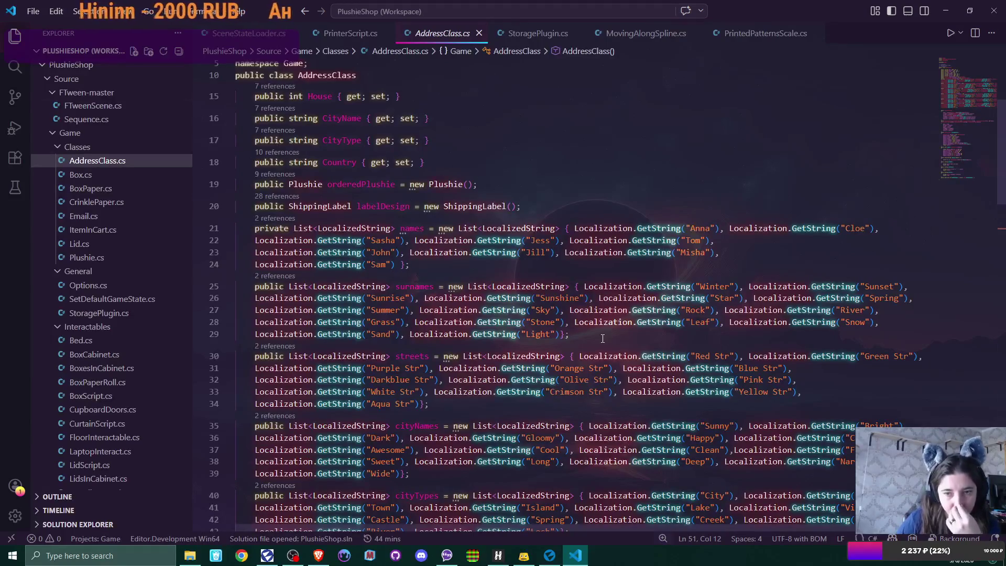
scroll(602, 339, down, 1)
scroll(603, 338, down, 1)
scroll(602, 339, down, 2)
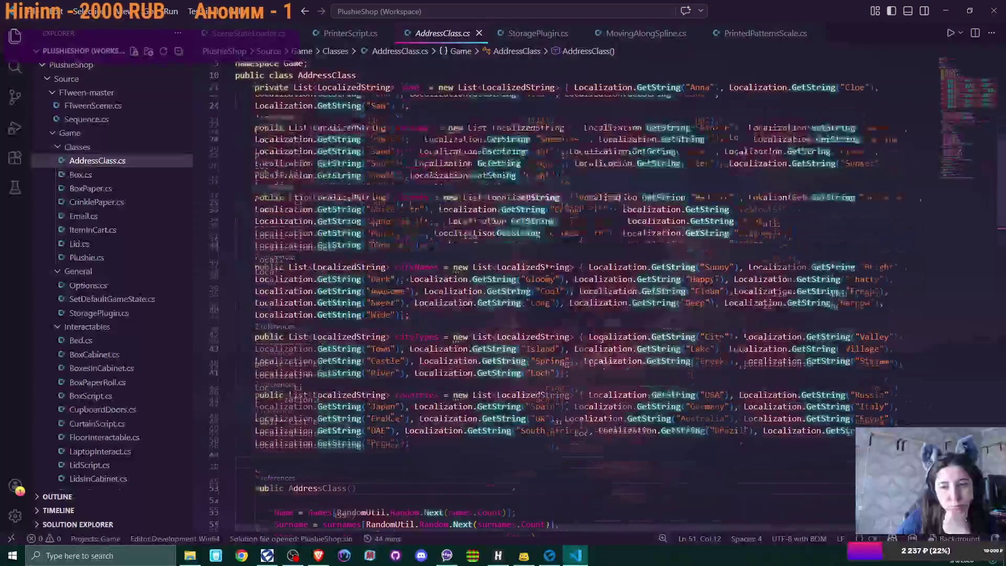
scroll(602, 339, down, 2)
scroll(602, 339, down, 2)
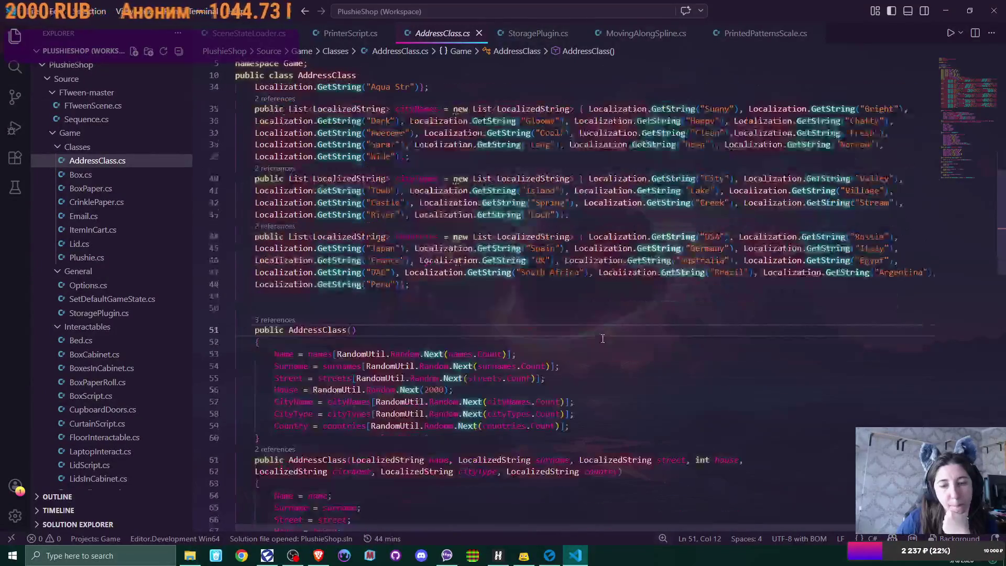
scroll(603, 339, down, 2)
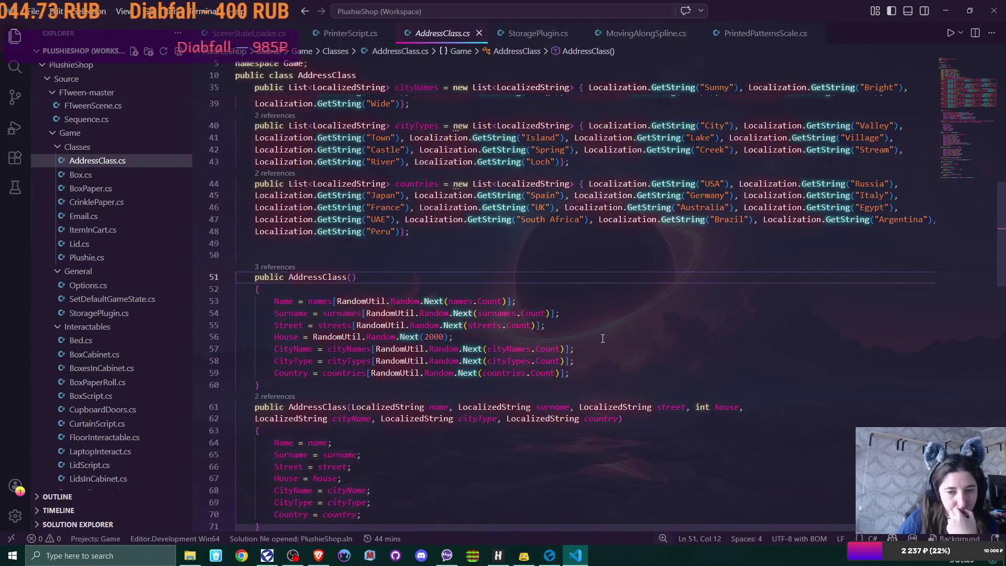
scroll(602, 339, down, 2)
scroll(602, 339, down, 3)
scroll(602, 338, down, 3)
scroll(602, 339, down, 2)
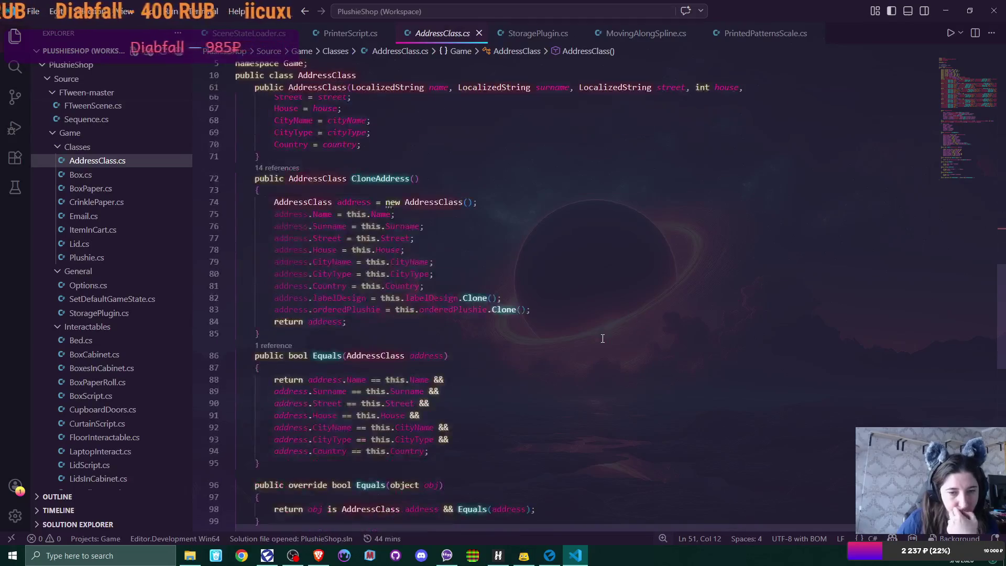
scroll(602, 337, down, 3)
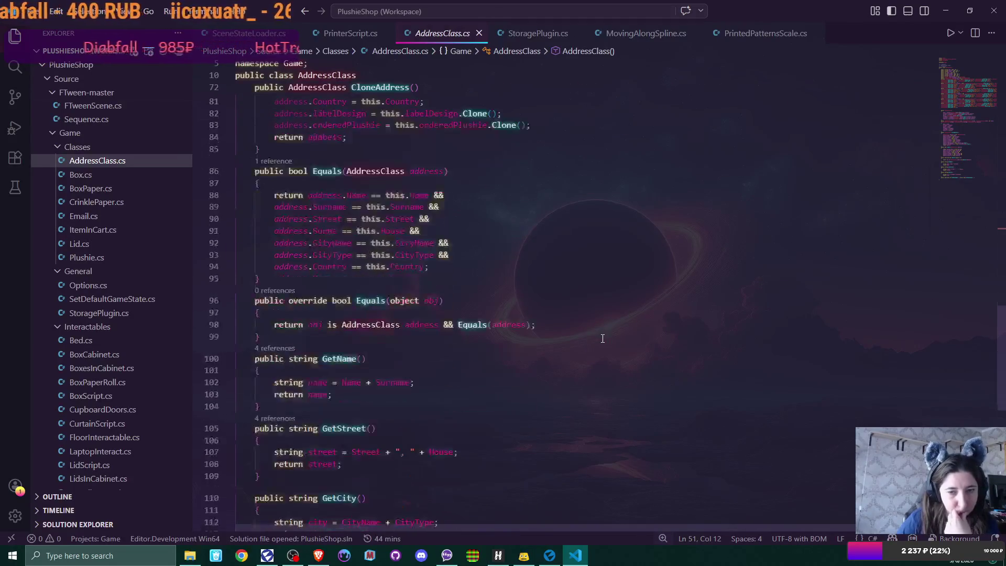
scroll(602, 338, down, 3)
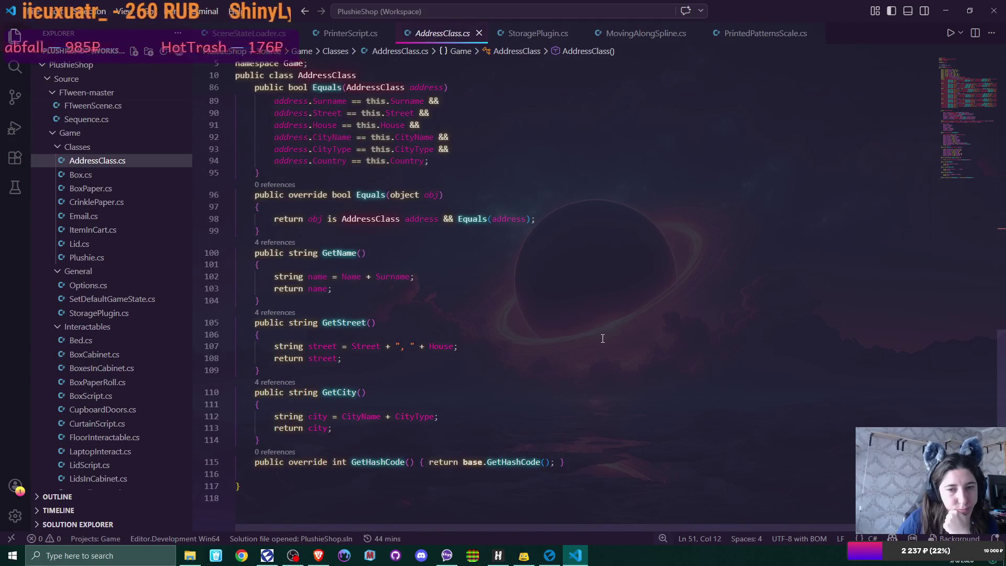
mouse_move(394, 276)
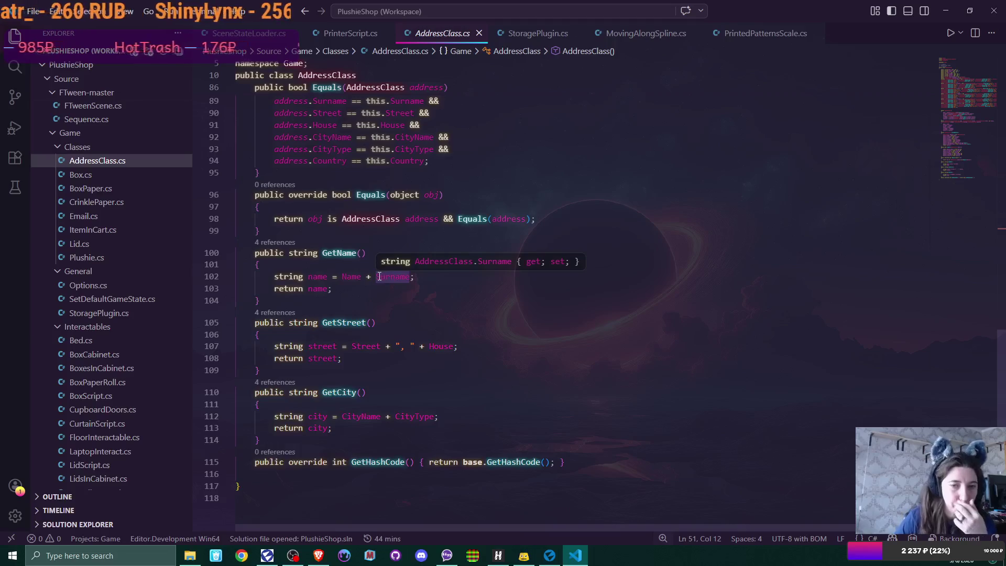
Insert + " " between Name and Surname in GetName, then start the same in GetCity
click(367, 277)
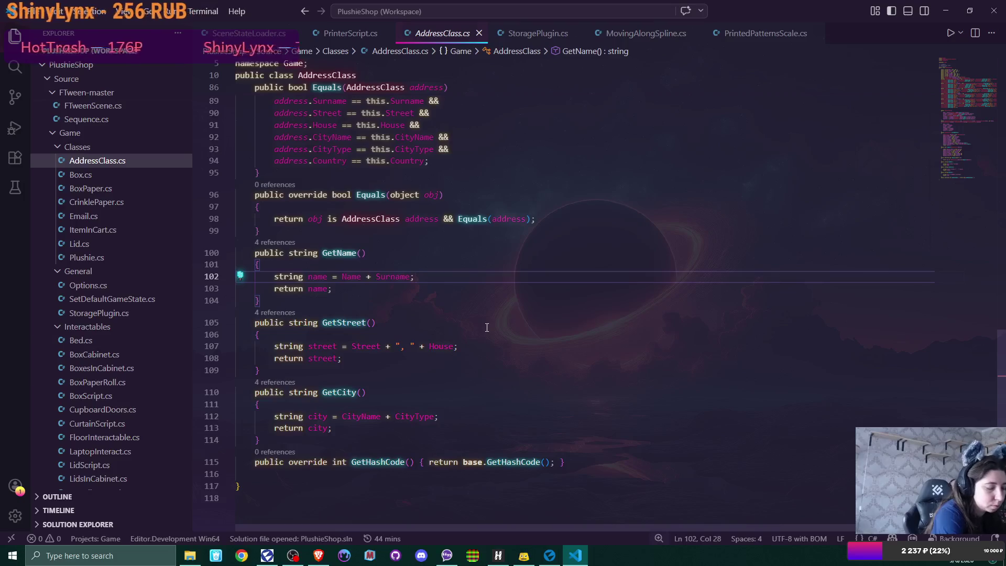
text(+" +)
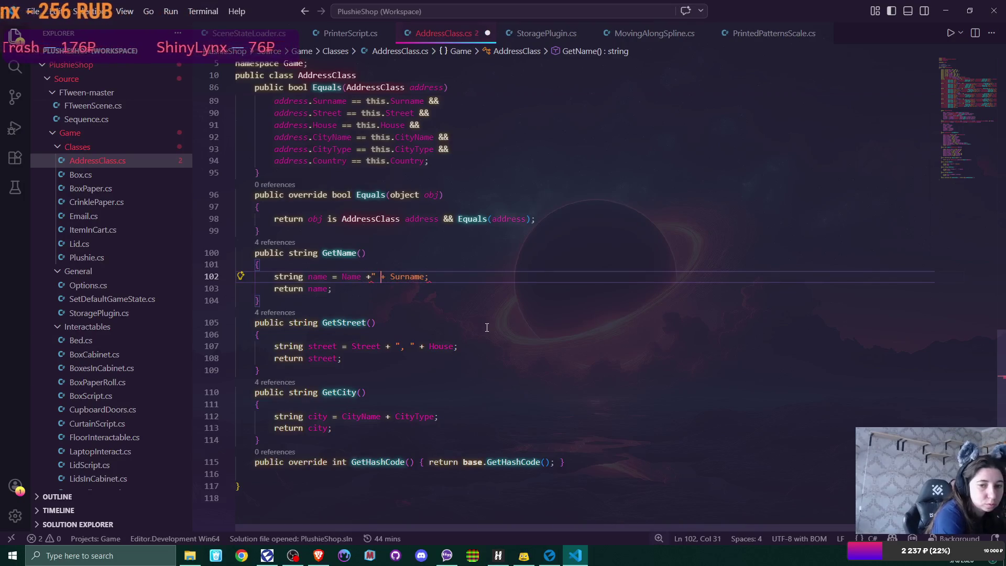
text(")
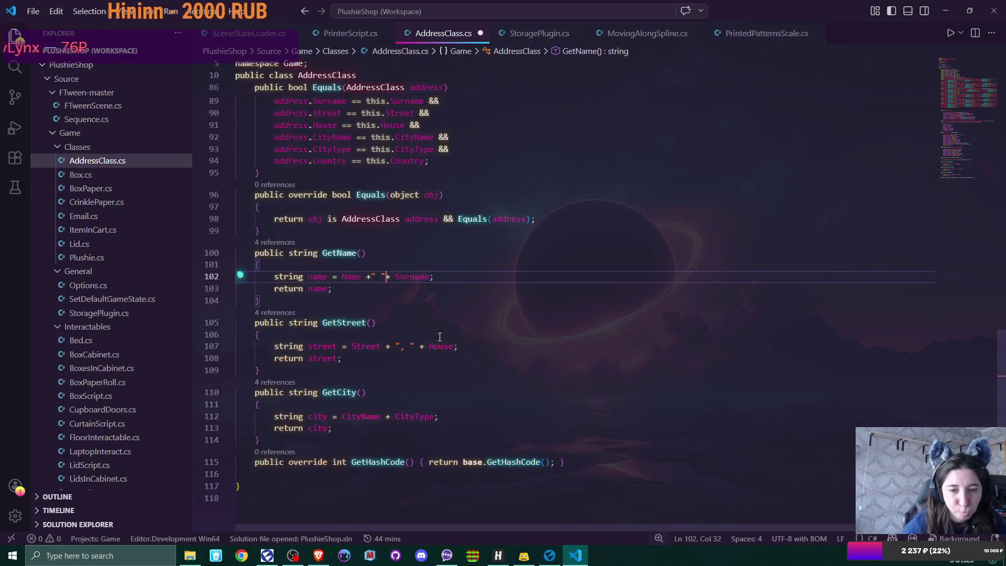
click(386, 416)
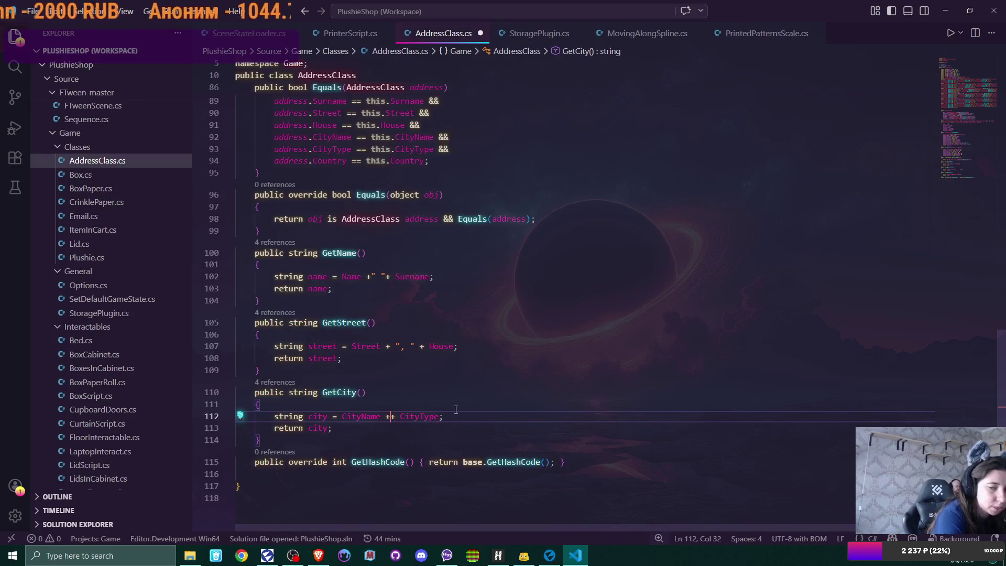
text(+ "")
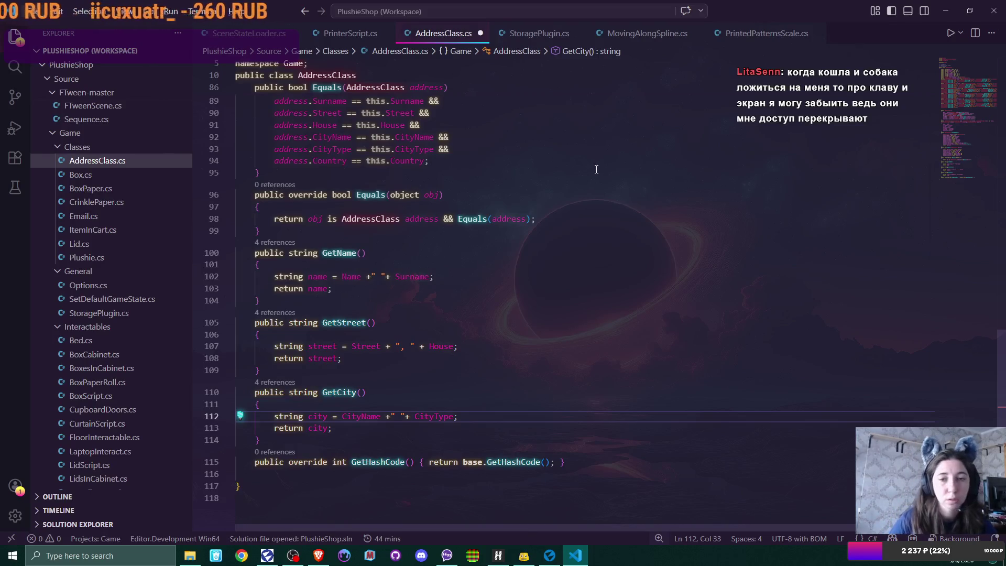
Save AddressClass.cs with the spaced GetCity string, then open BoxScript.cs
key(ctrl+s)
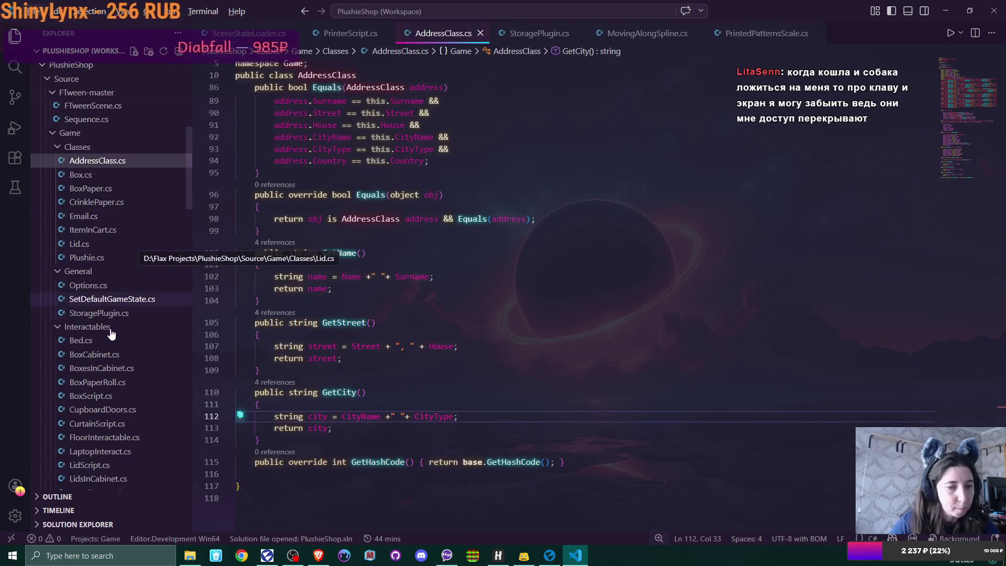
click(91, 396)
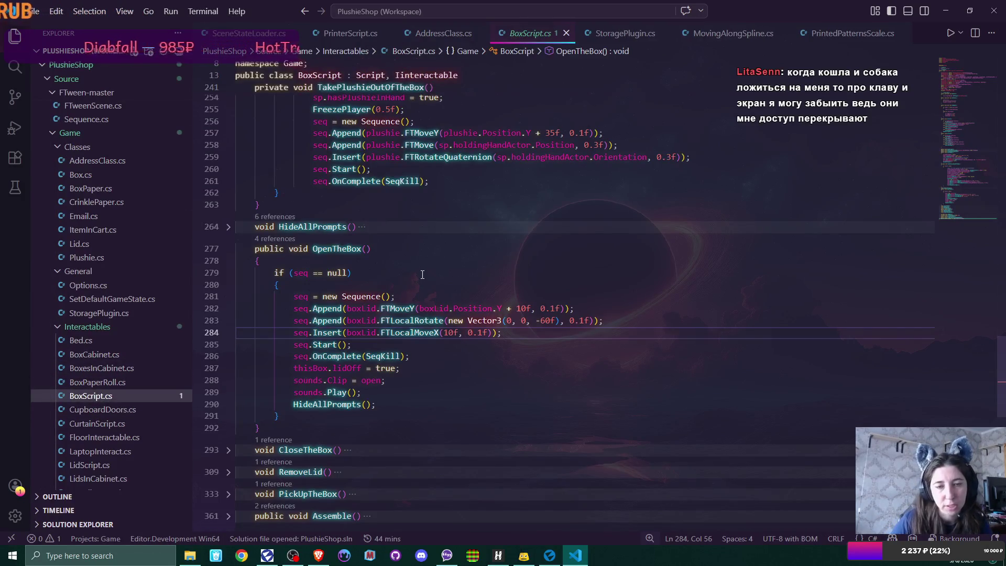
Scroll BoxScript.cs to Action1/Action2 and expand the ShowPrompts method body
drag(1001, 358, 1003, 201)
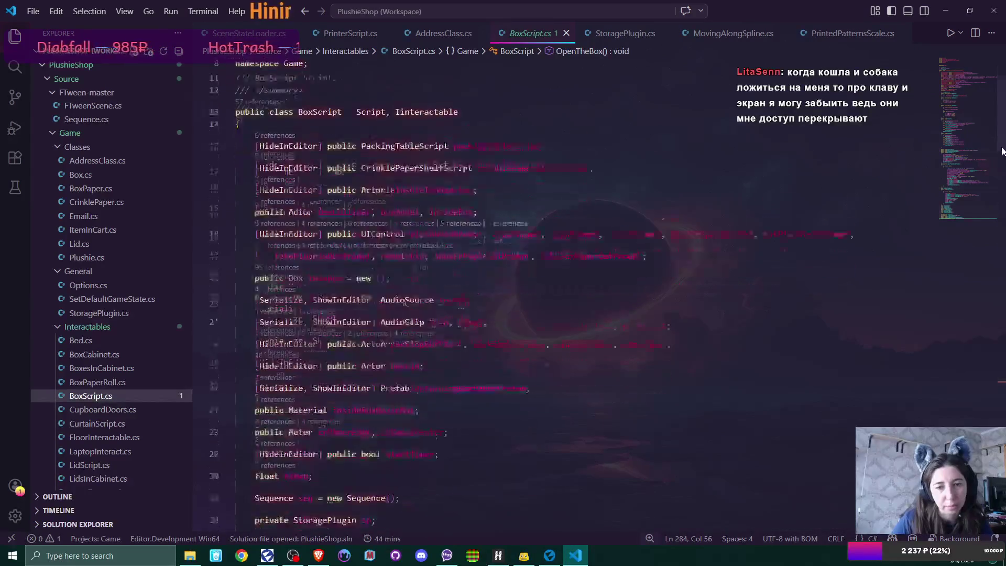
scroll(603, 247, down, 3)
scroll(604, 246, down, 3)
scroll(603, 246, down, 1)
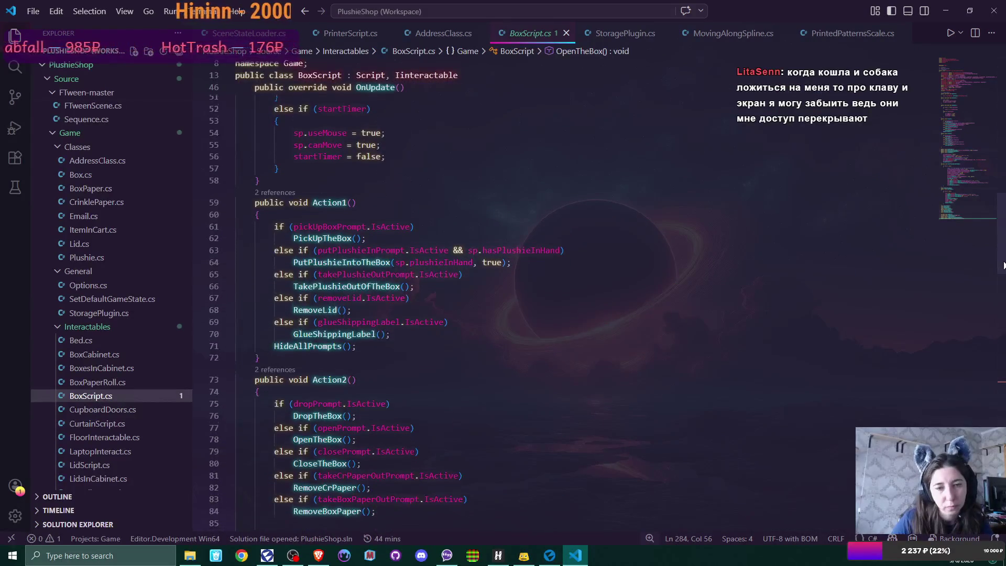
scroll(603, 246, down, 3)
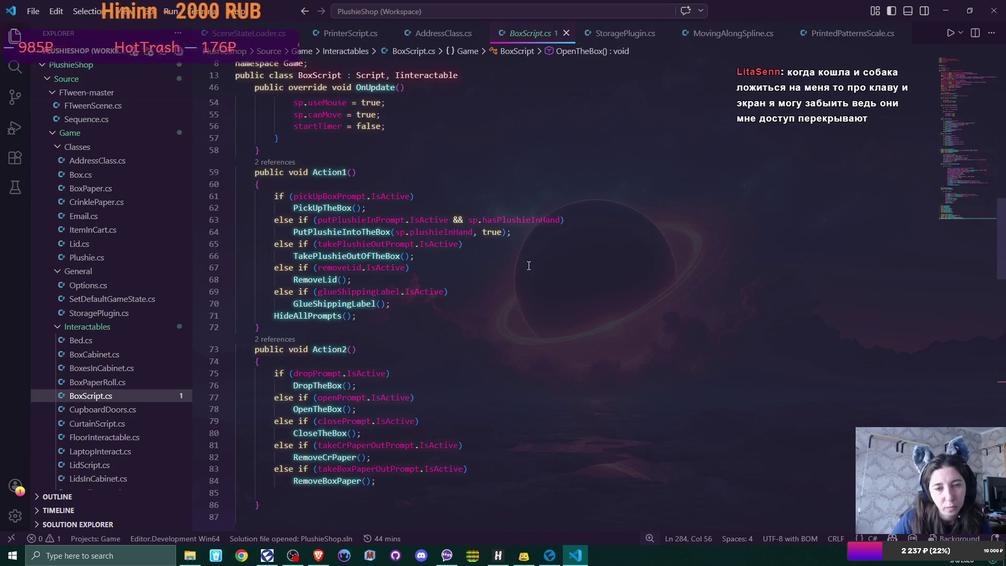
scroll(529, 281, up, 2)
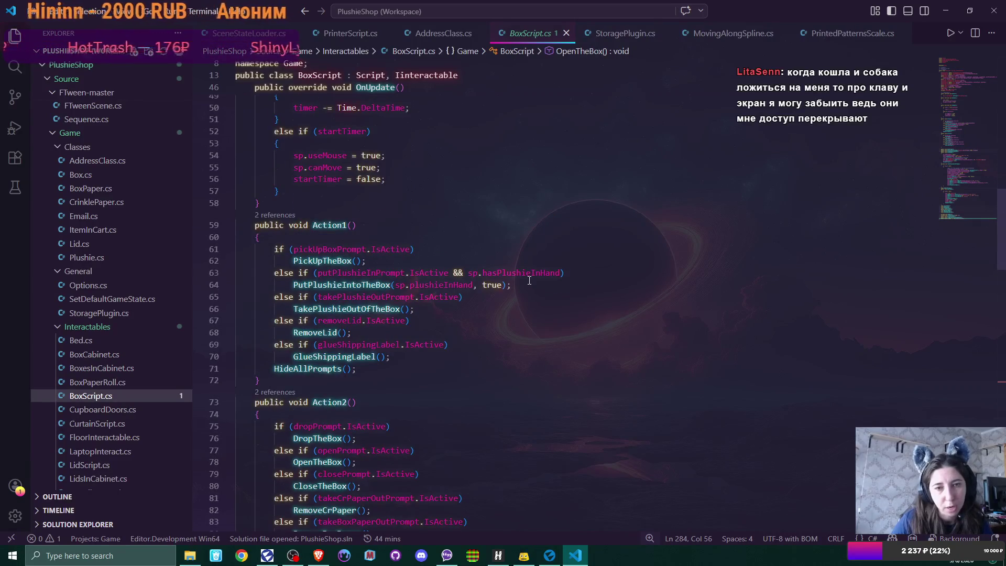
scroll(529, 280, up, 2)
scroll(528, 281, up, 2)
scroll(528, 280, down, 5)
scroll(526, 279, down, 5)
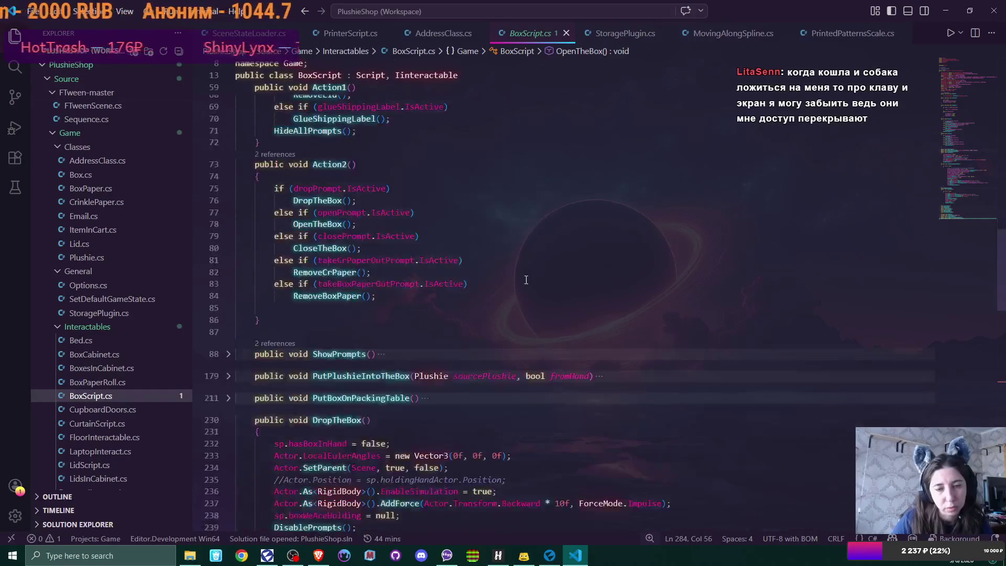
scroll(526, 281, down, 2)
scroll(526, 279, down, 2)
scroll(526, 278, up, 2)
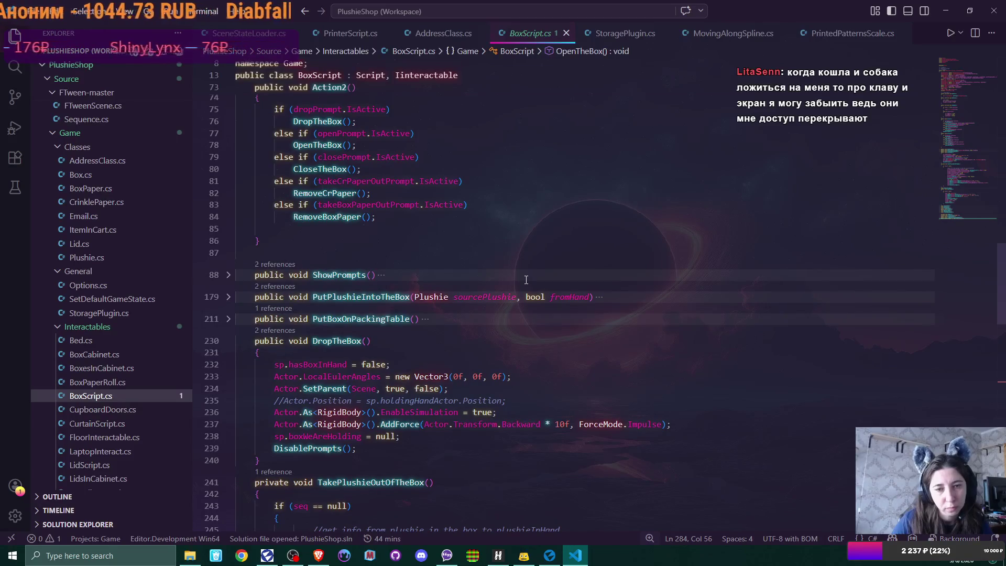
click(228, 274)
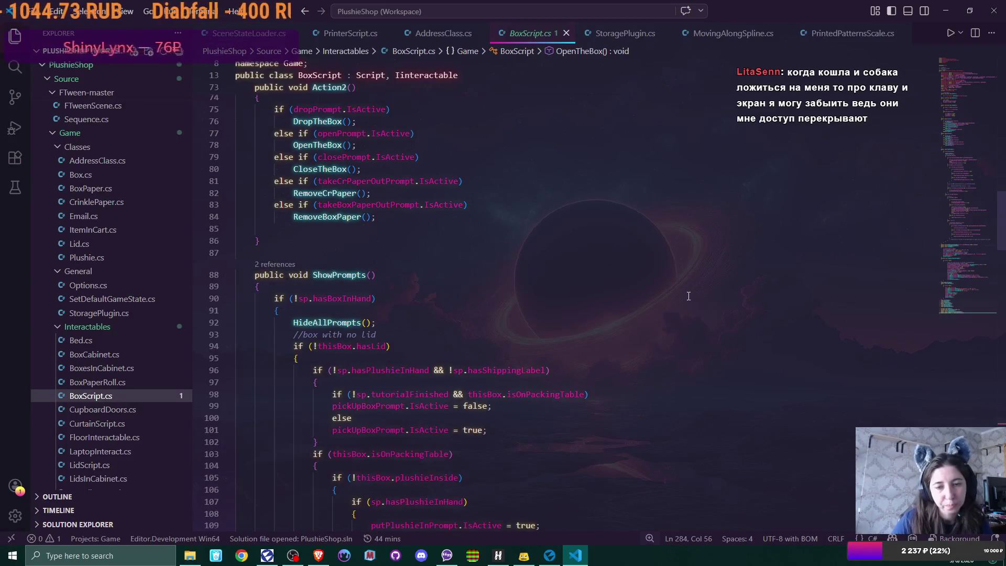
scroll(680, 298, down, 5)
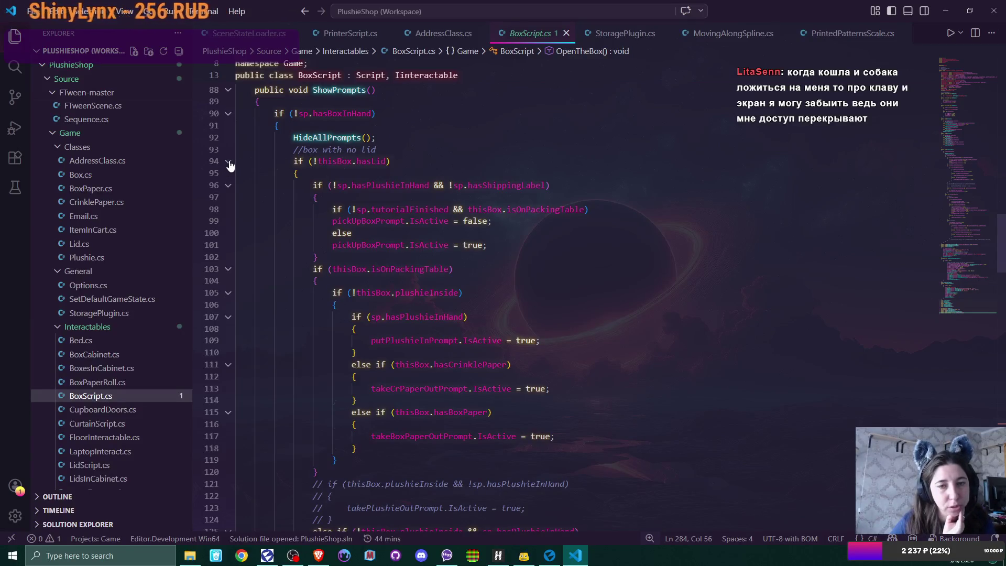
Collapse the no-lid if block at line 94 and move to the lidOff check in the lid-on branch
click(229, 162)
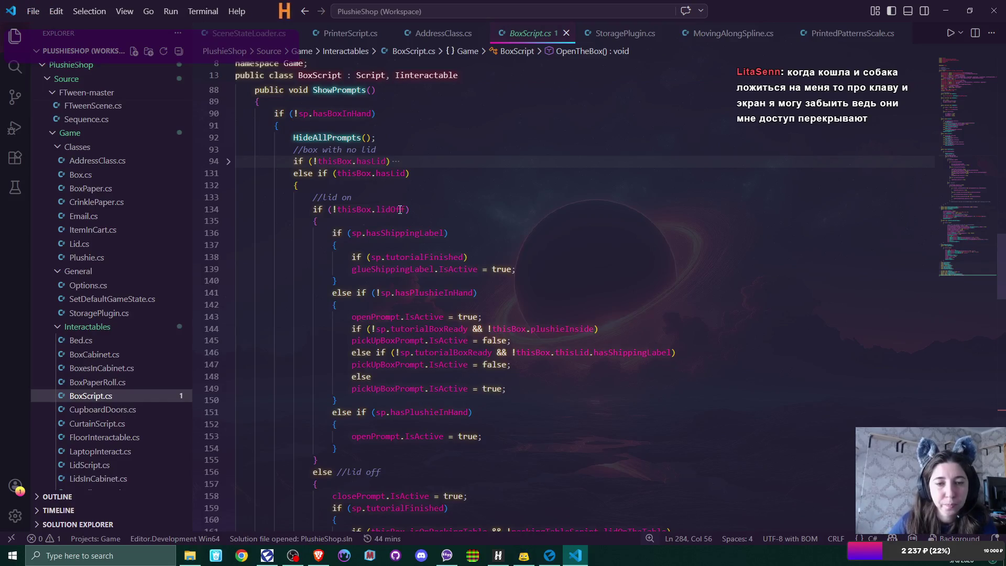
mouse_move(356, 209)
click(469, 211)
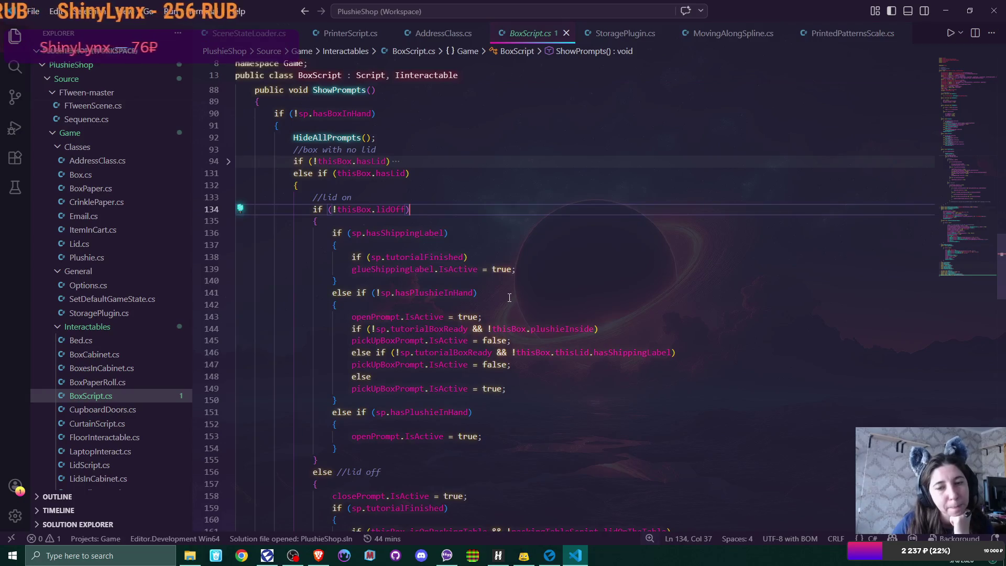
scroll(509, 276, down, 1)
scroll(510, 283, down, 1)
scroll(508, 295, down, 1)
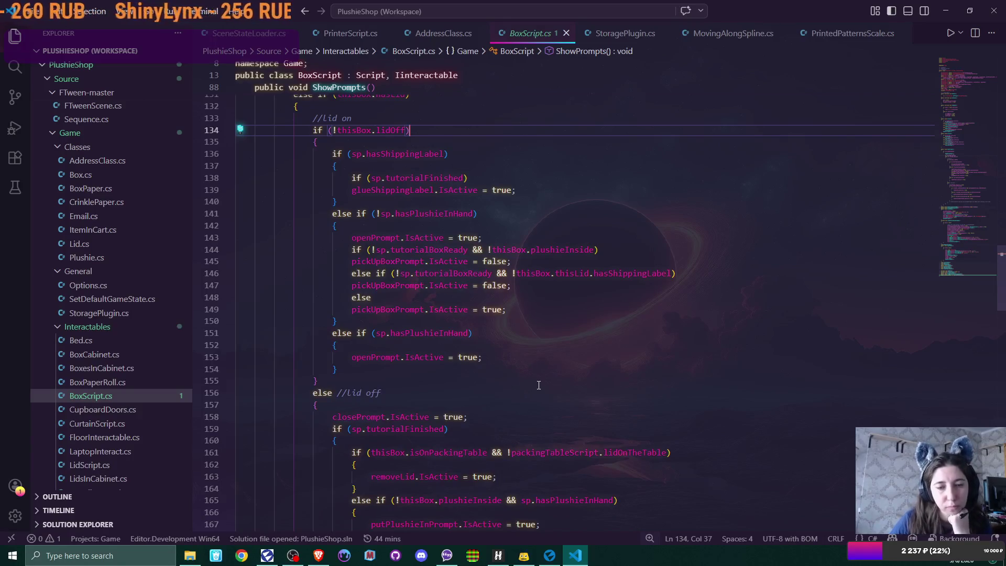
scroll(514, 358, down, 2)
scroll(527, 370, down, 1)
scroll(538, 384, down, 1)
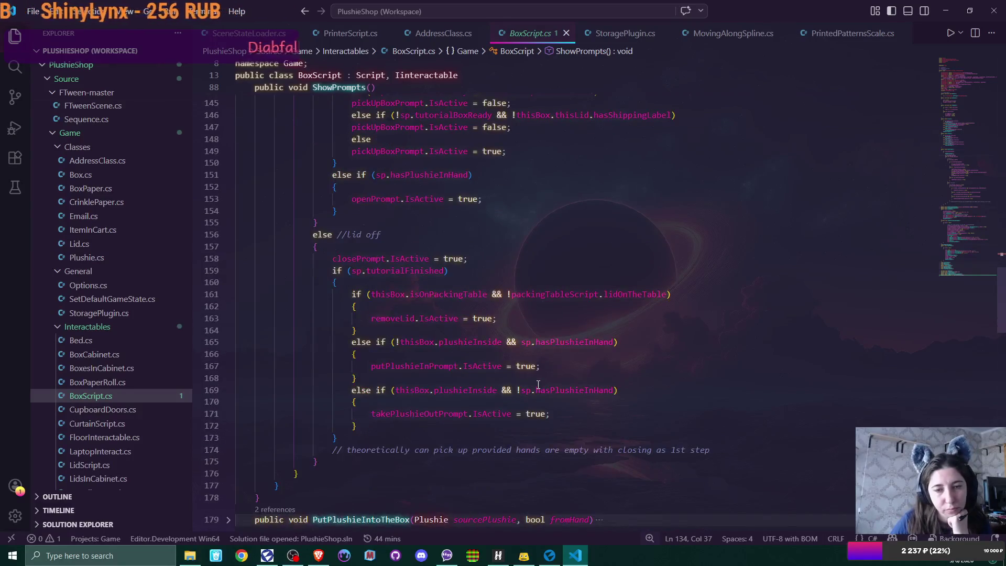
scroll(538, 384, down, 1)
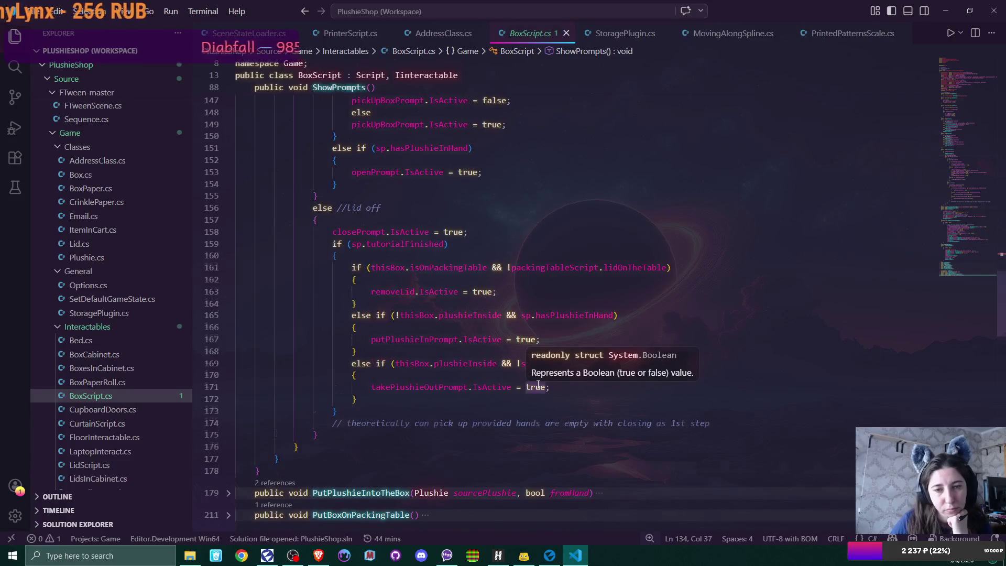
scroll(539, 384, down, 1)
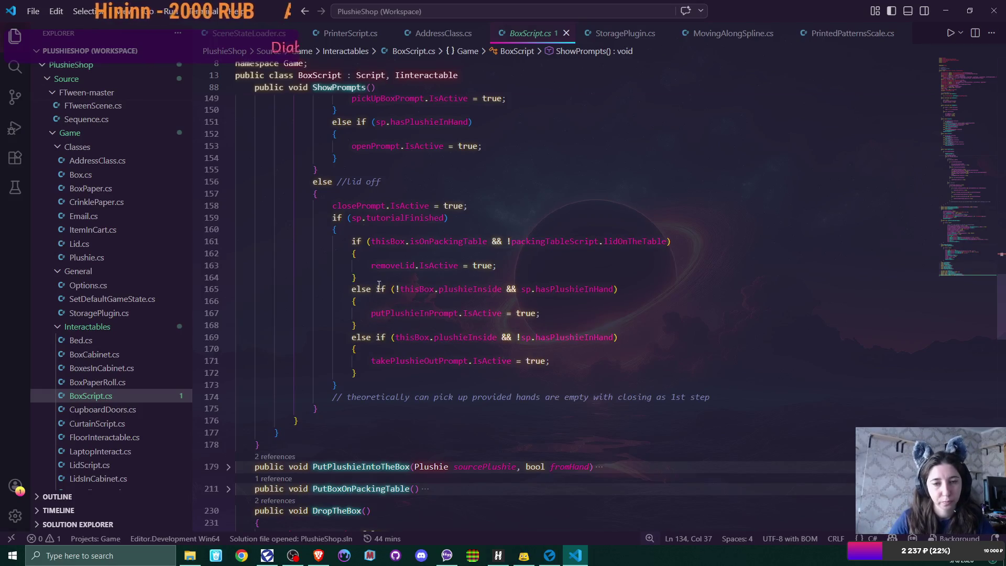
Drop 'else' from the take-plushie-out check and move its block to the top of the chain
double_click(351, 337)
key(Delete)
key(Delete)
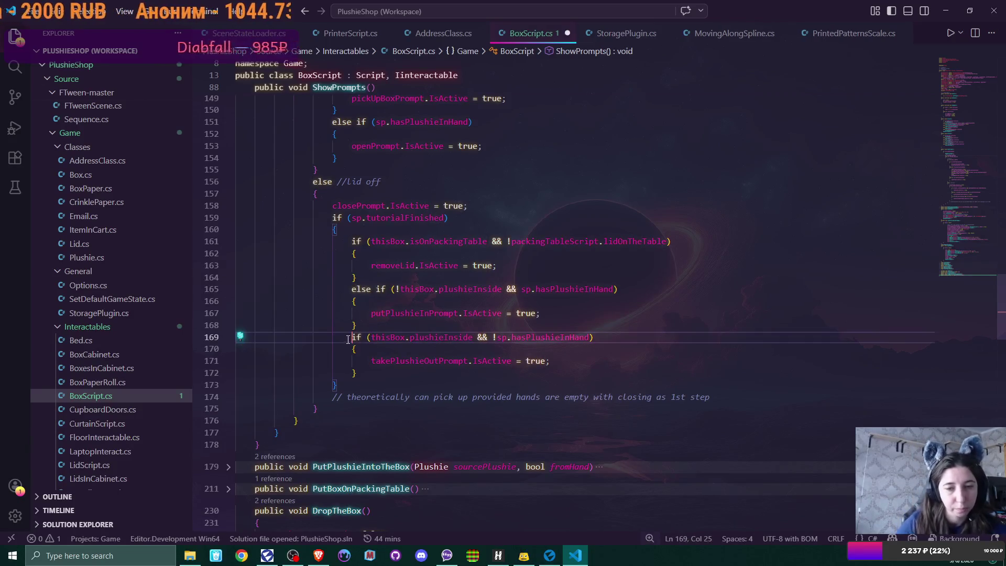
key(shift+Down)
key(shift+Down)
key(shift+Down)
key(shift+End)
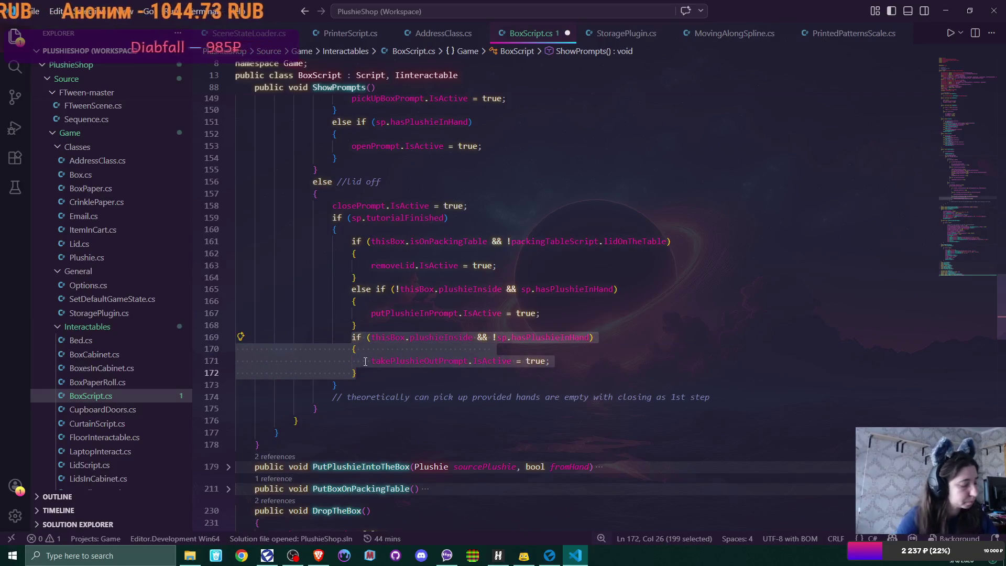
key(alt+Up)
key(alt+Up)
key(alt+Up)
key(alt+Up)
key(alt+Up)
key(alt+Up)
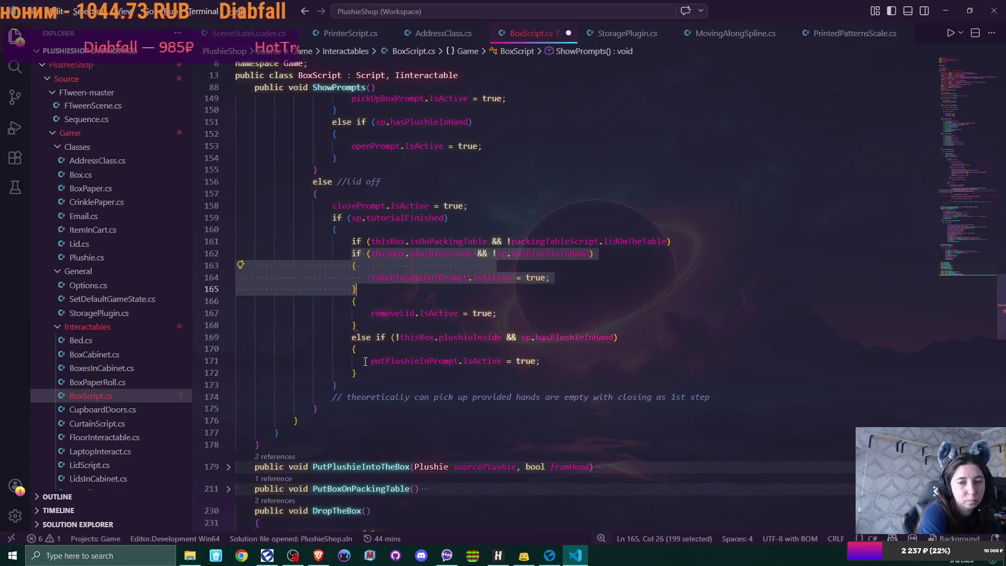
key(alt+Up)
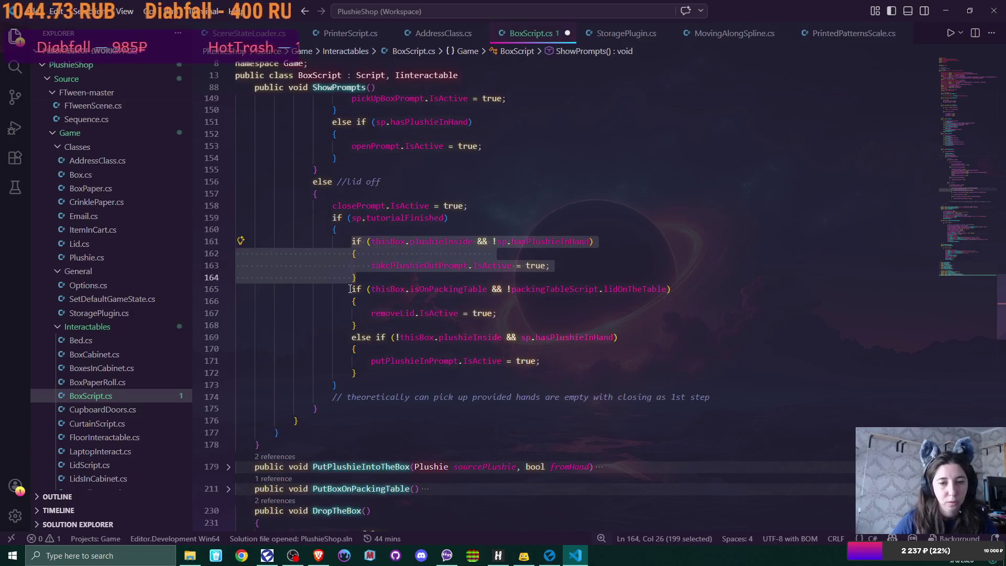
Move the remove-lid branch below the put-in branch and open a new line after it
click(352, 288)
text(e)
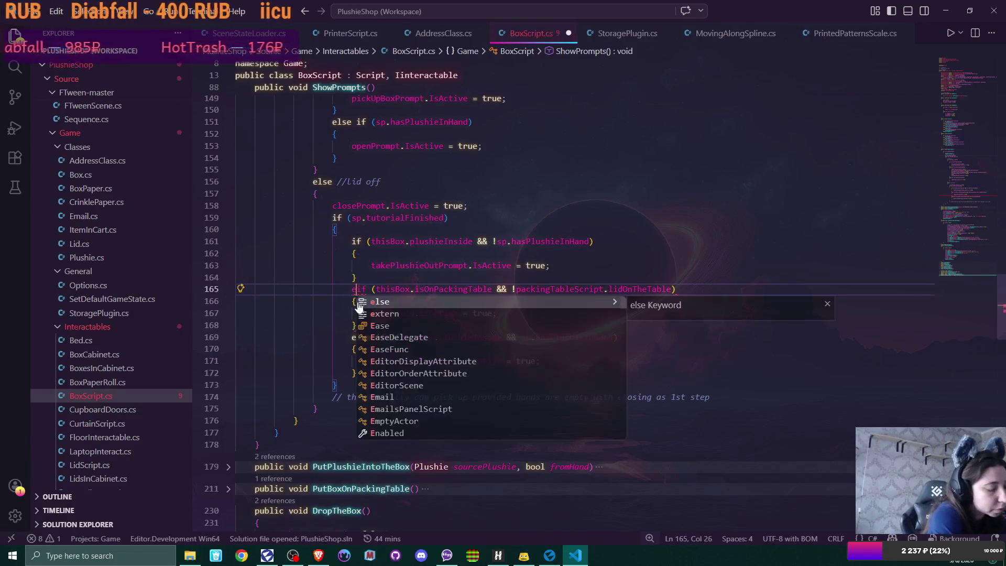
text(lse)
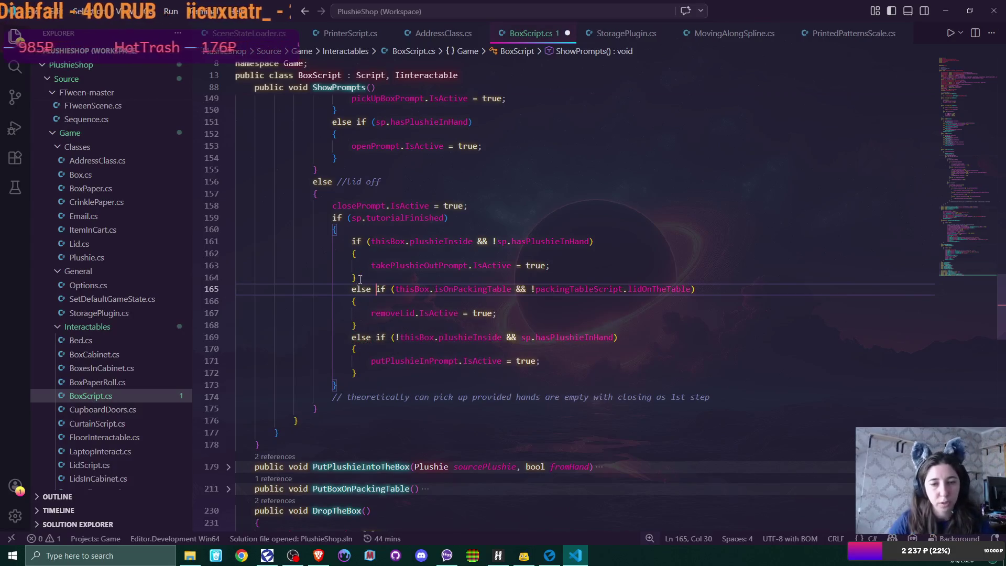
drag(353, 292, 367, 321)
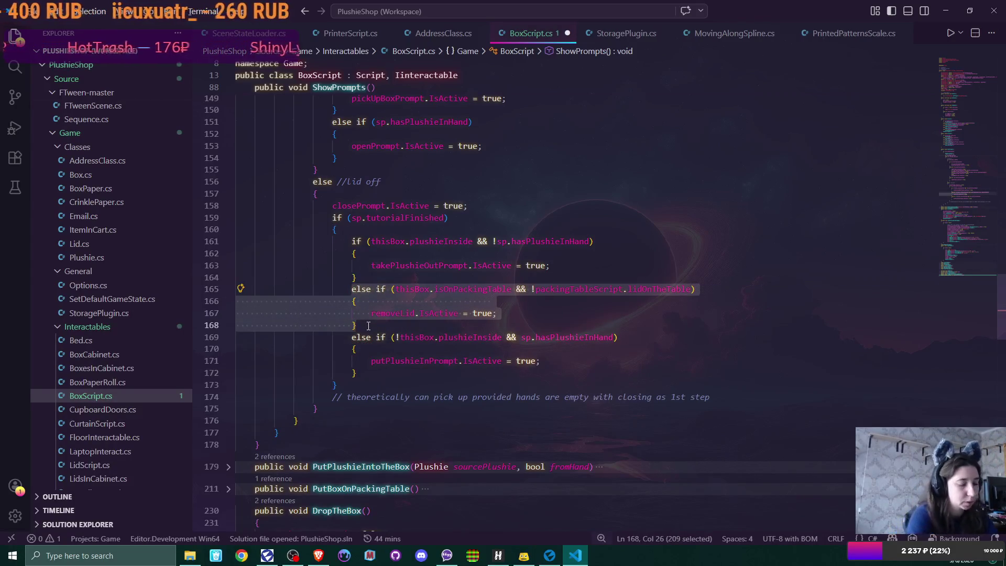
key(alt+Down)
key(alt+Down)
key(alt+Down)
key(alt+Down)
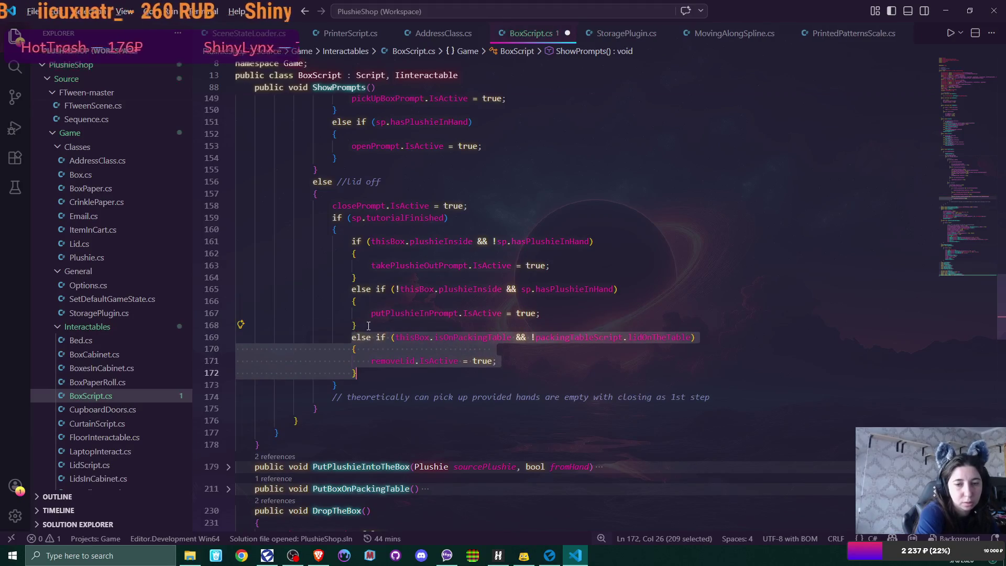
click(368, 325)
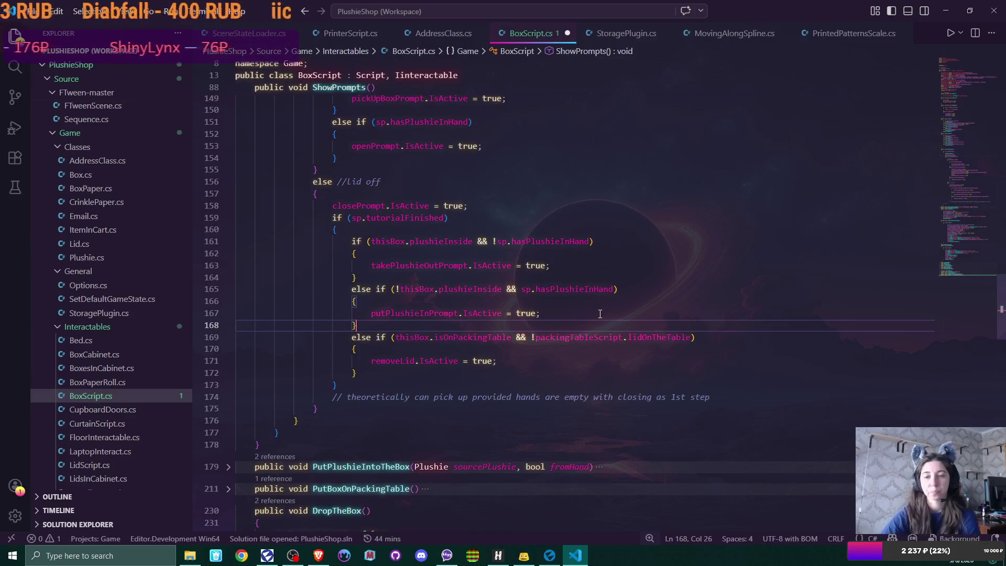
key(Return)
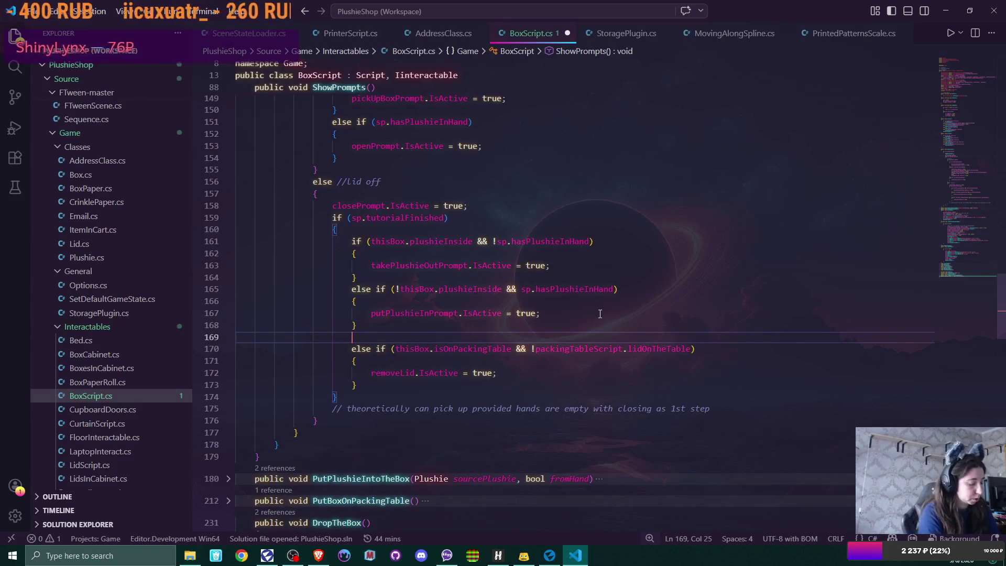
text(else )
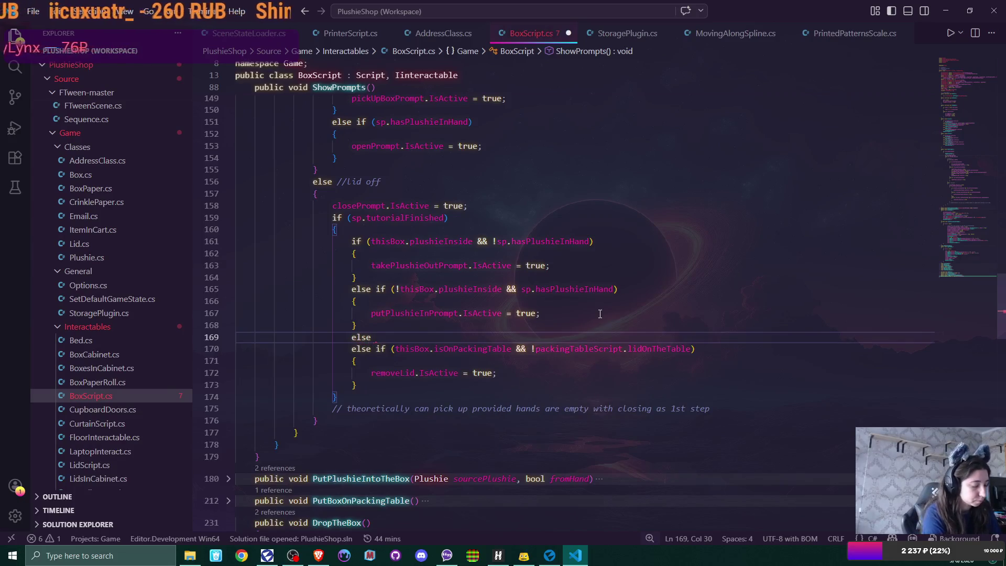
text(if ()
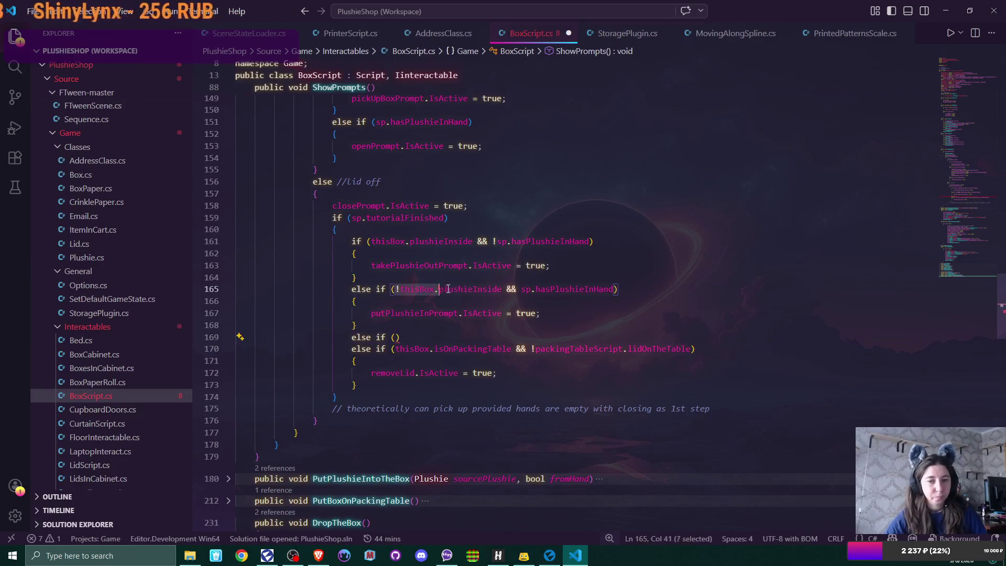
Write 'else if (!thisBox.plushieInside && thisBox.hasCrinklePaper)' and open its block
drag(396, 289, 501, 290)
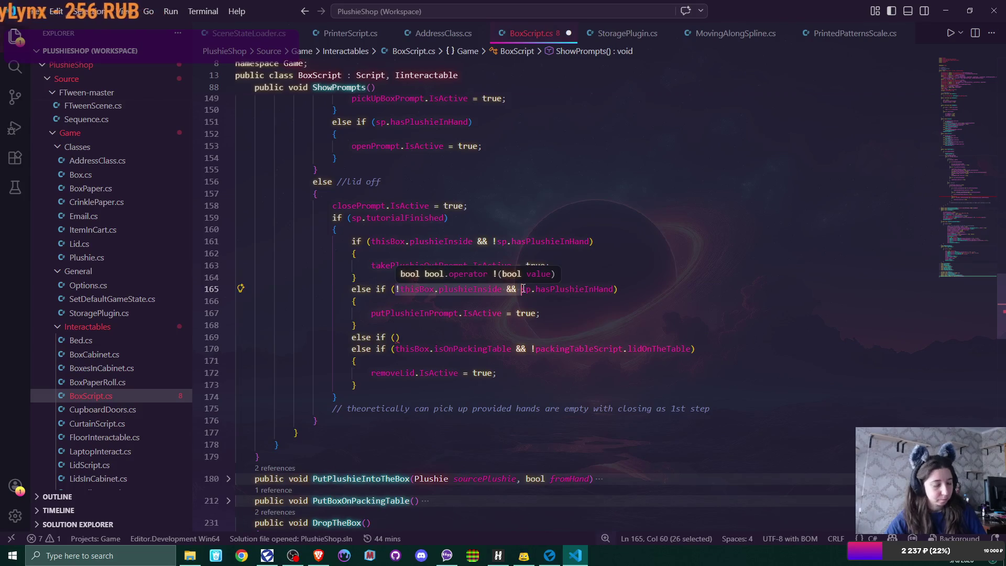
click(396, 337)
text(!thisBox.plushieInside &&)
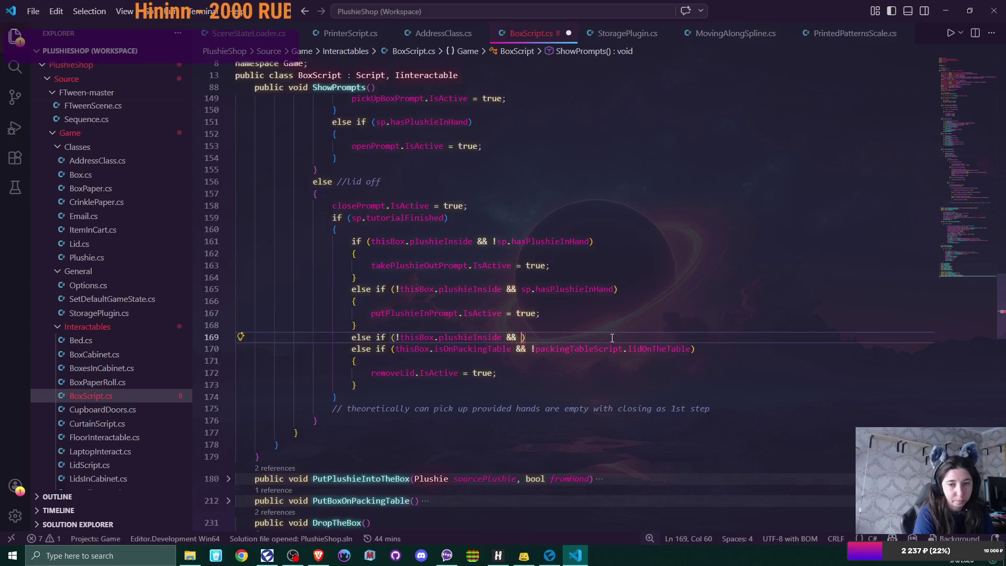
text(thisBox)
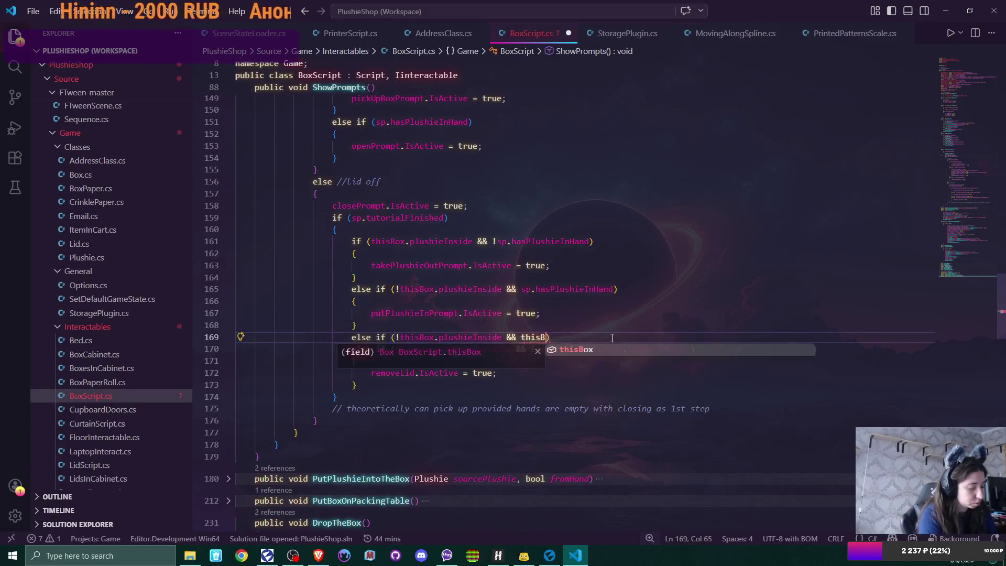
text(.)
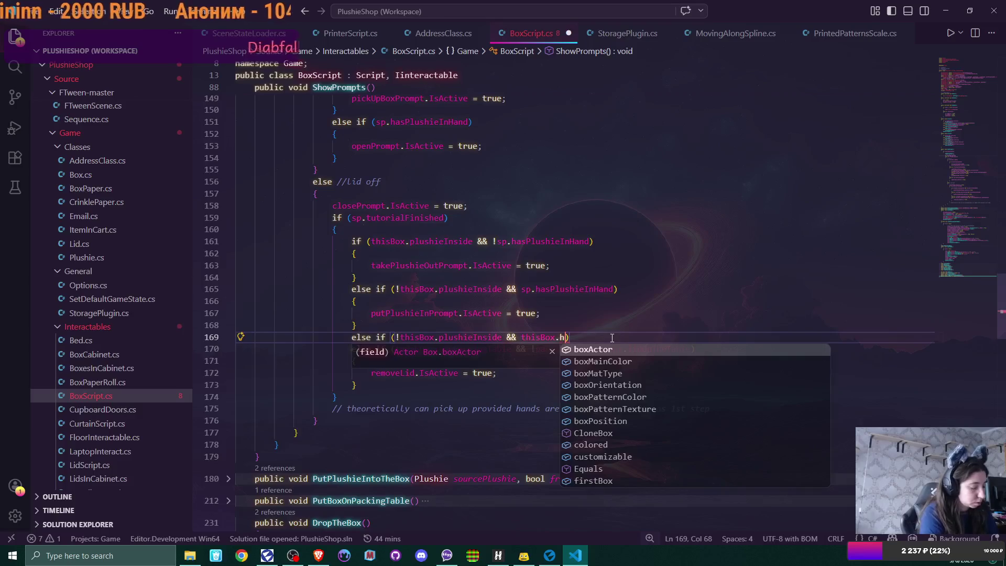
text(has)
key(Down)
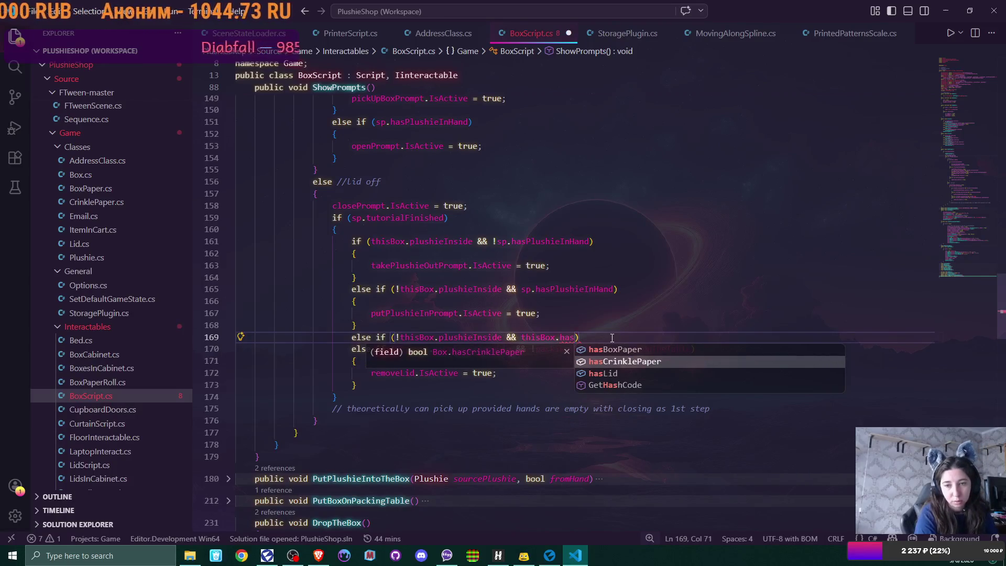
key(Tab)
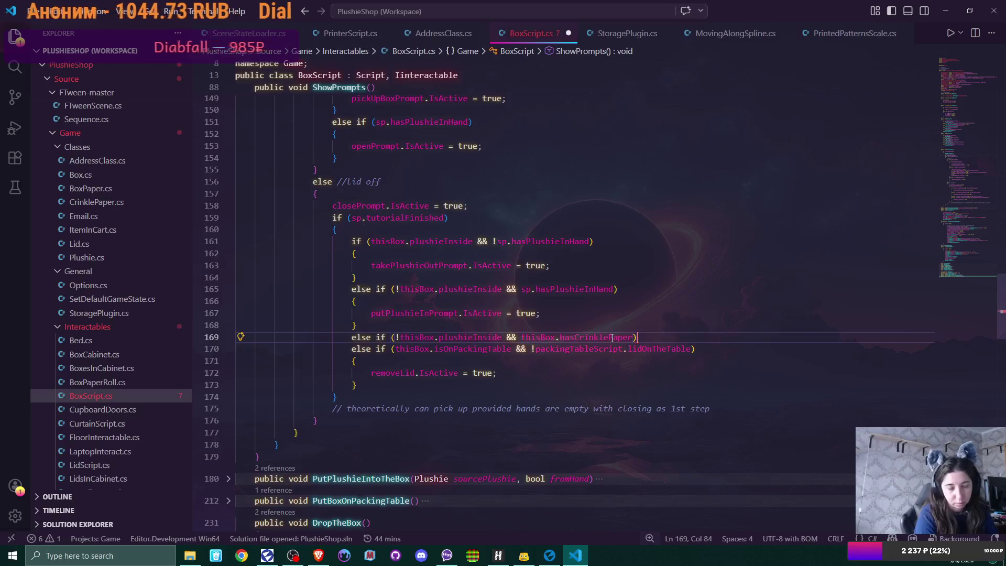
key(Return)
text({)
key(Return)
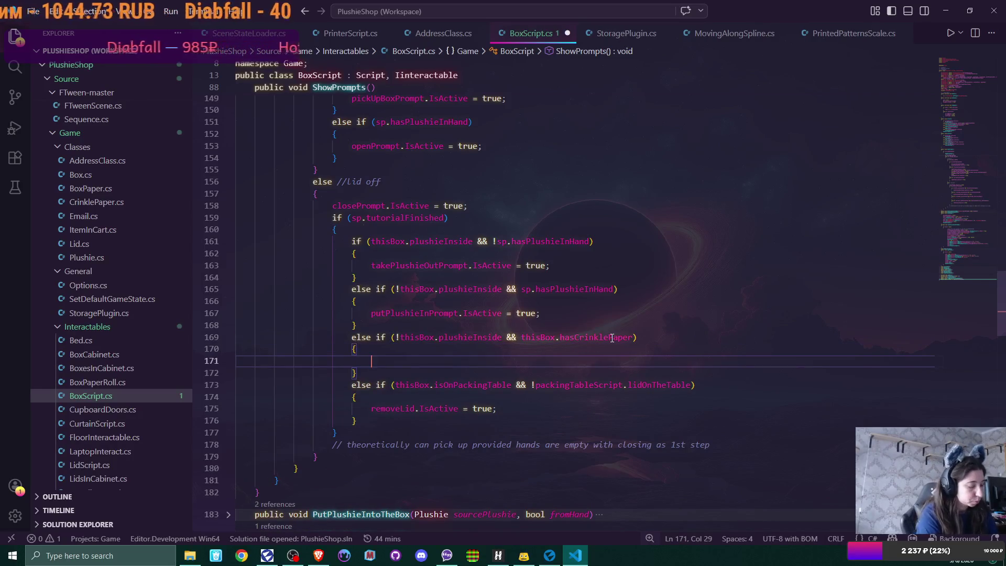
text(remov)
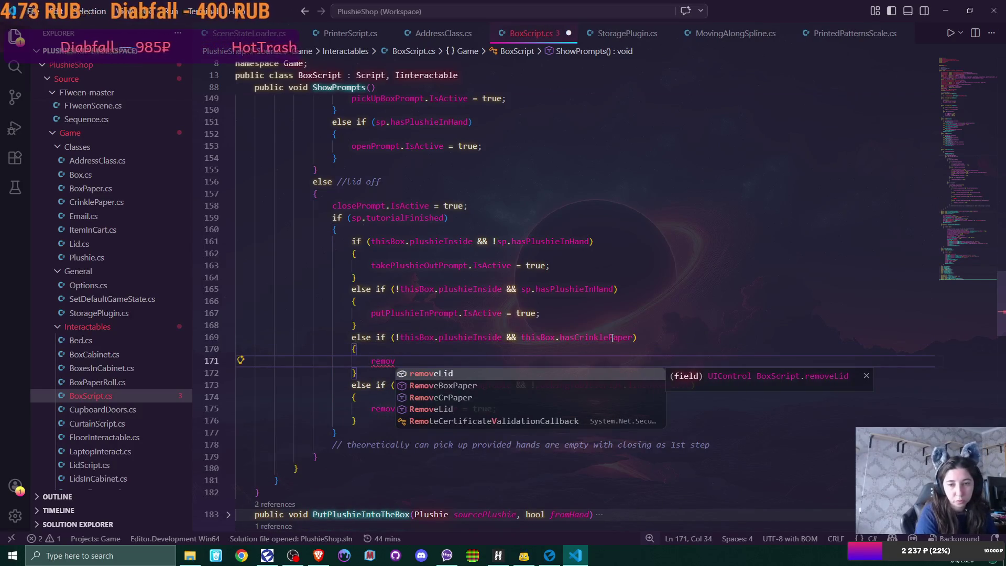
Fill the branch body with 'takeCrPaperOutPrompt.IsActive = true;' via IntelliSense completions
key(Down)
key(Down)
key(Tab)
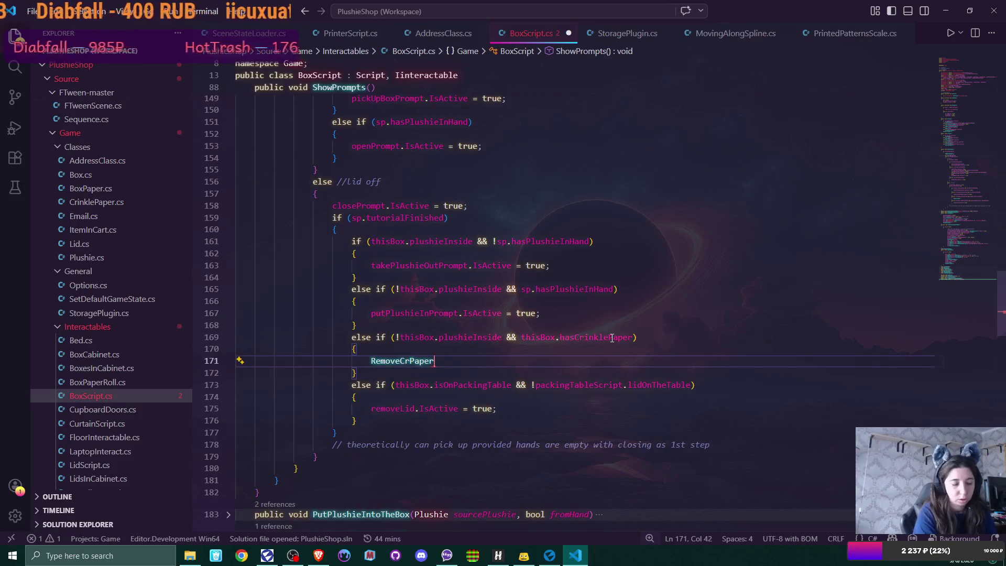
key(BackSpace)
key(BackSpace)
key(BackSpace)
key(BackSpace)
key(BackSpace)
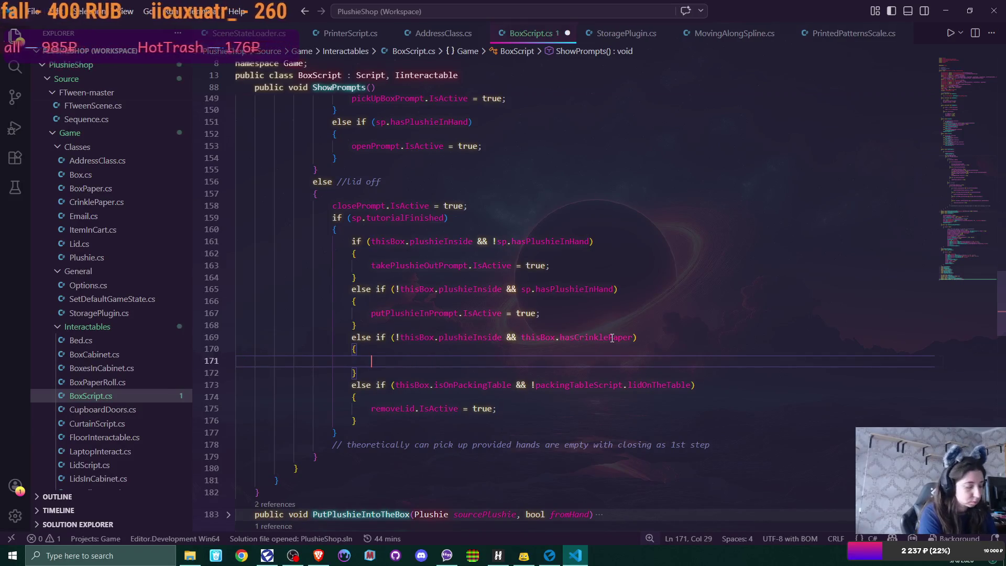
text(take)
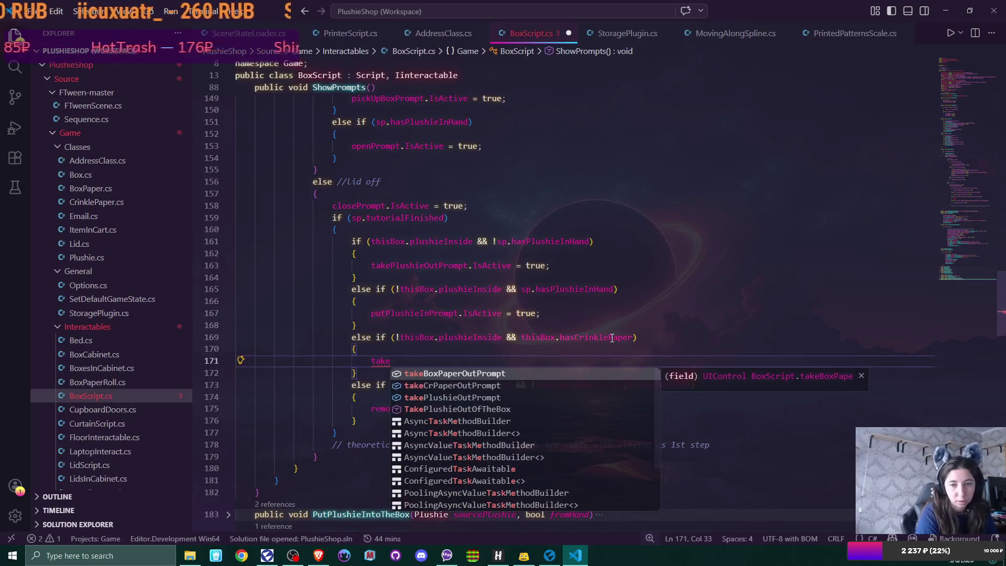
key(Down)
key(Tab)
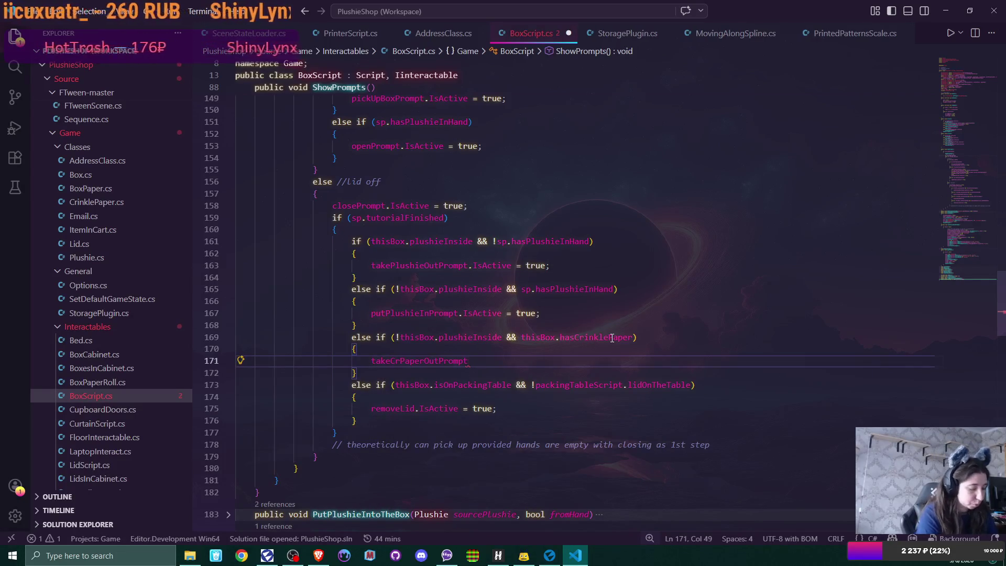
text(.Is)
key(Down)
key(Tab)
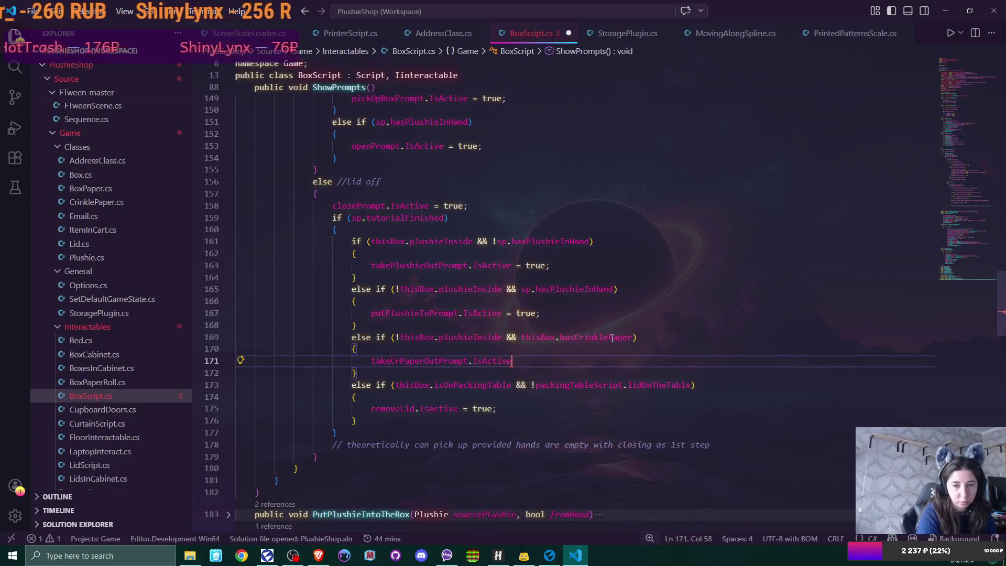
text( = true)
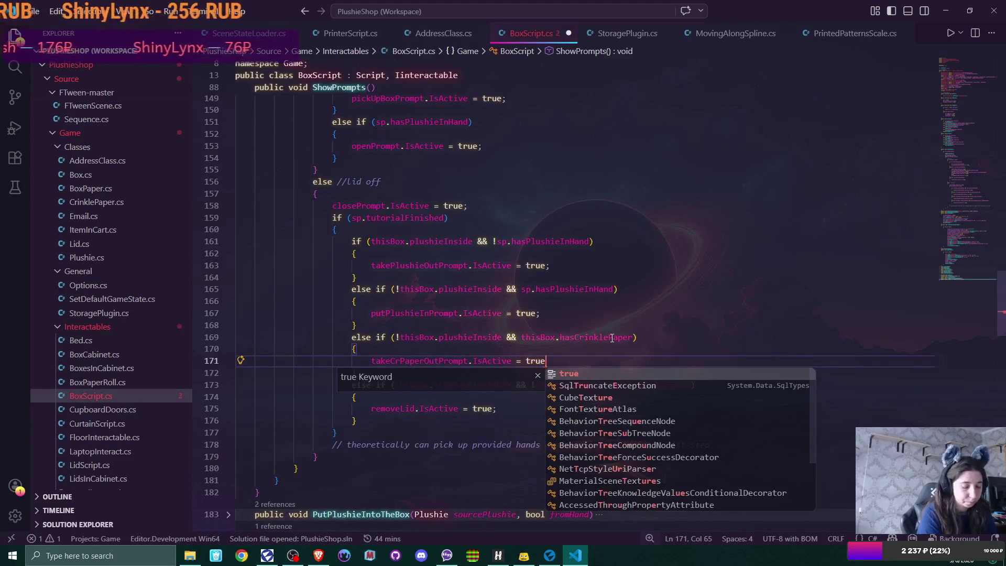
text(;)
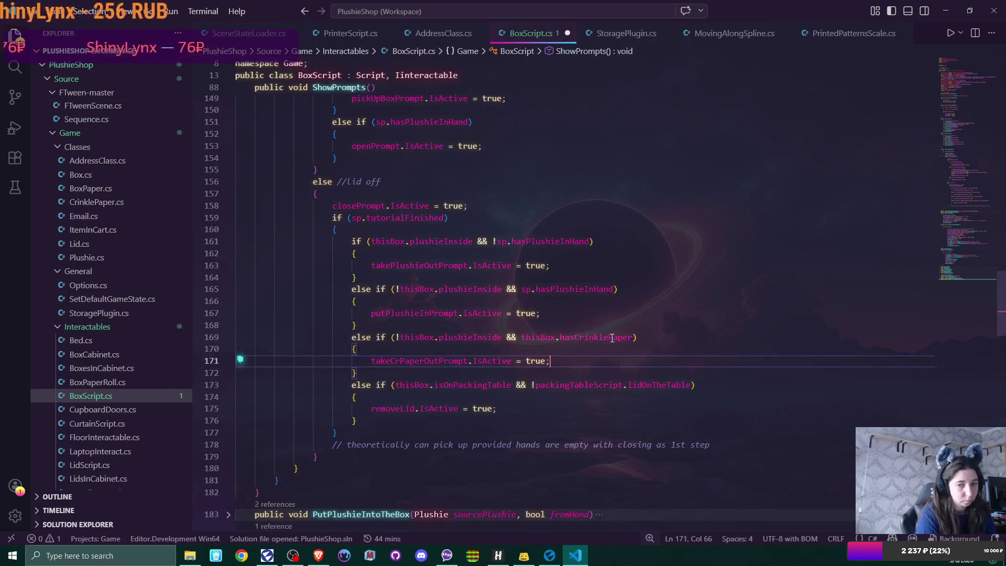
key(Down)
Add 'else if (!thisBox.plushieInside && thisBox.hasBoxPaper) { takeBoxPaperOutPrompt.IsActive = true; }'
key(Return)
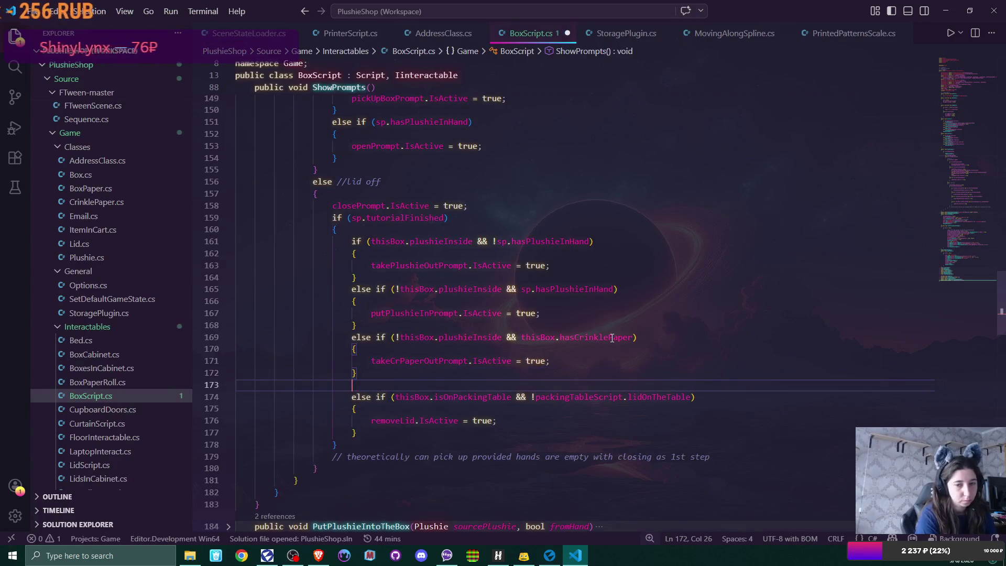
text(else)
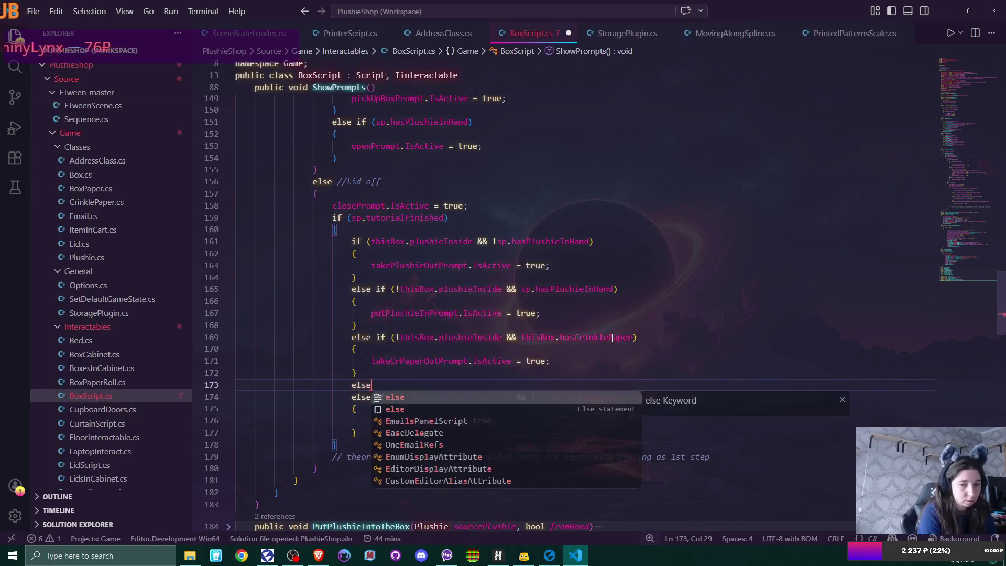
text( if ()
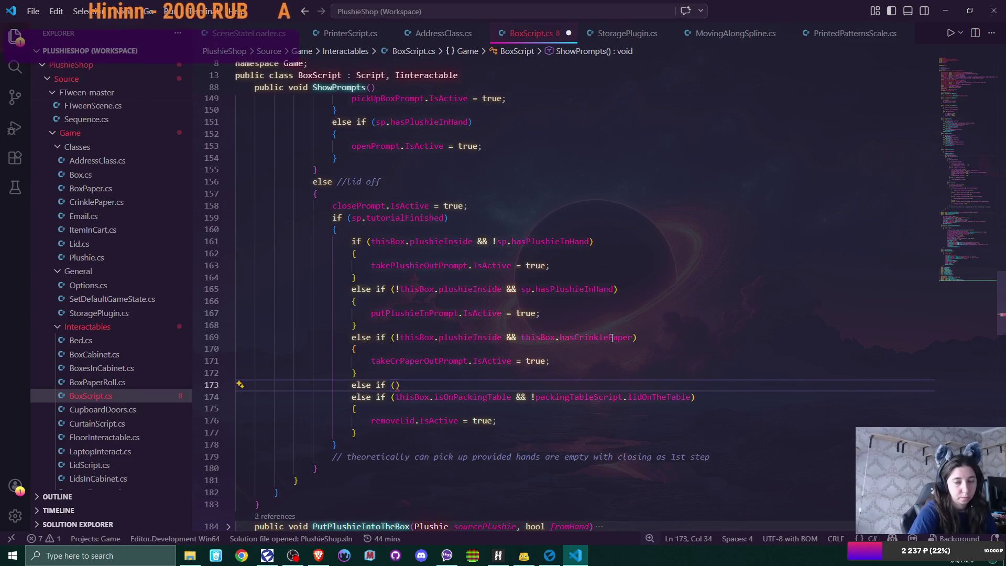
text(!thisBox.plushieInside &&)
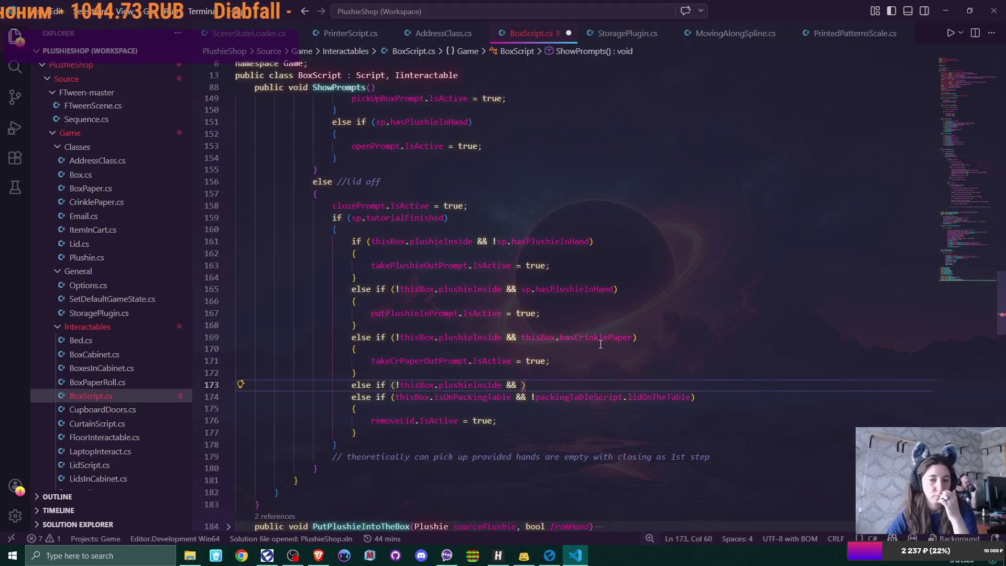
text(th)
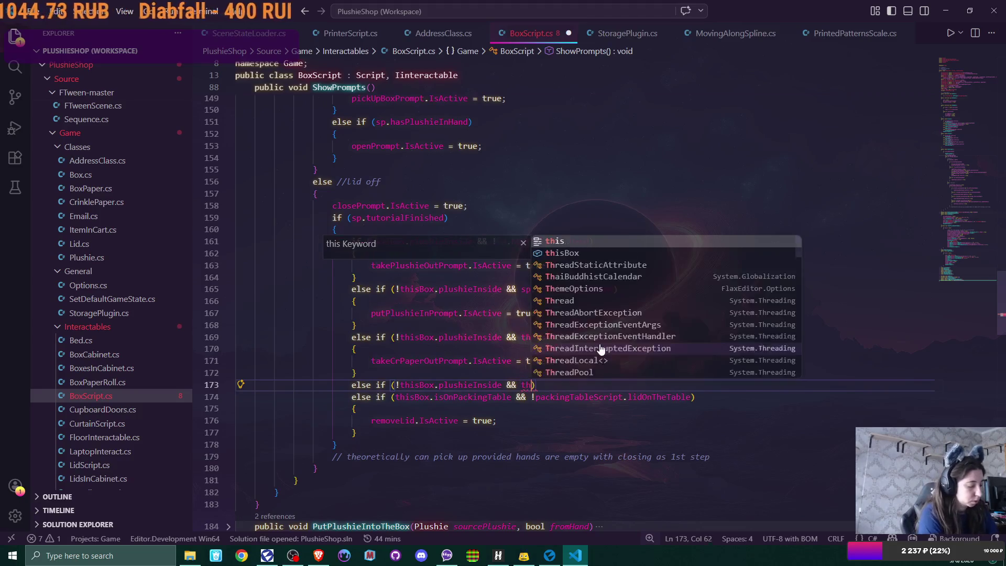
text(is.)
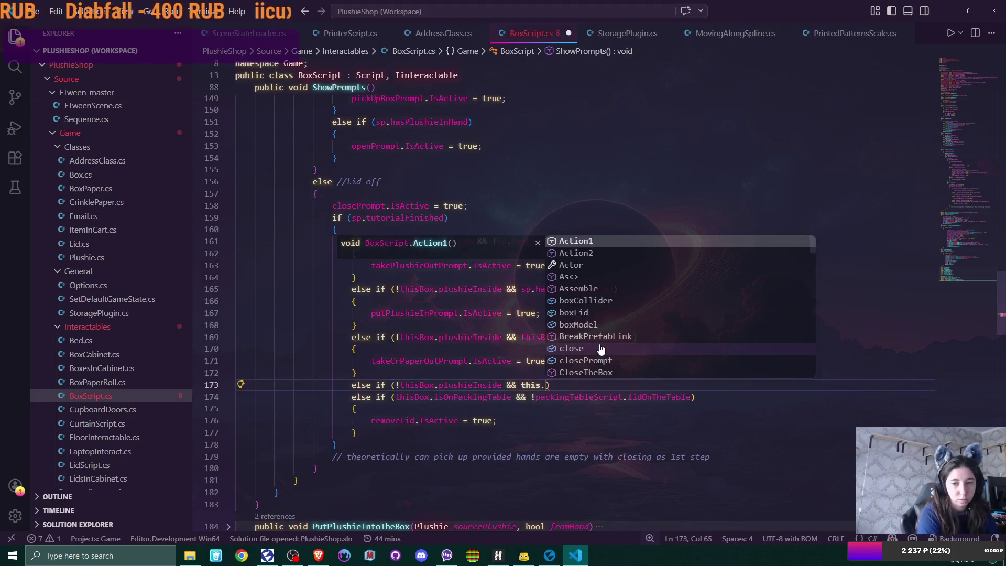
key(BackSpace)
text(Box)
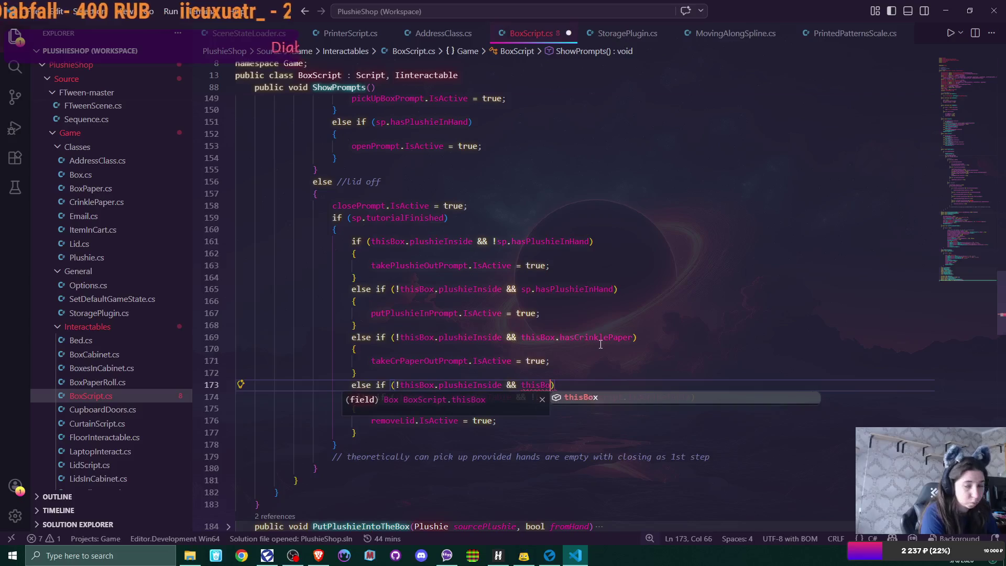
text(.has)
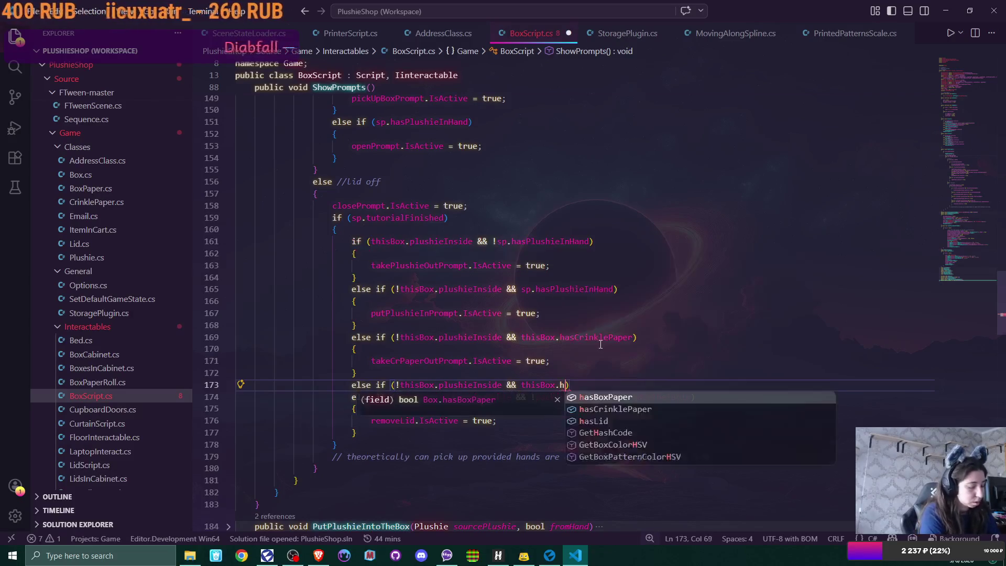
key(Tab)
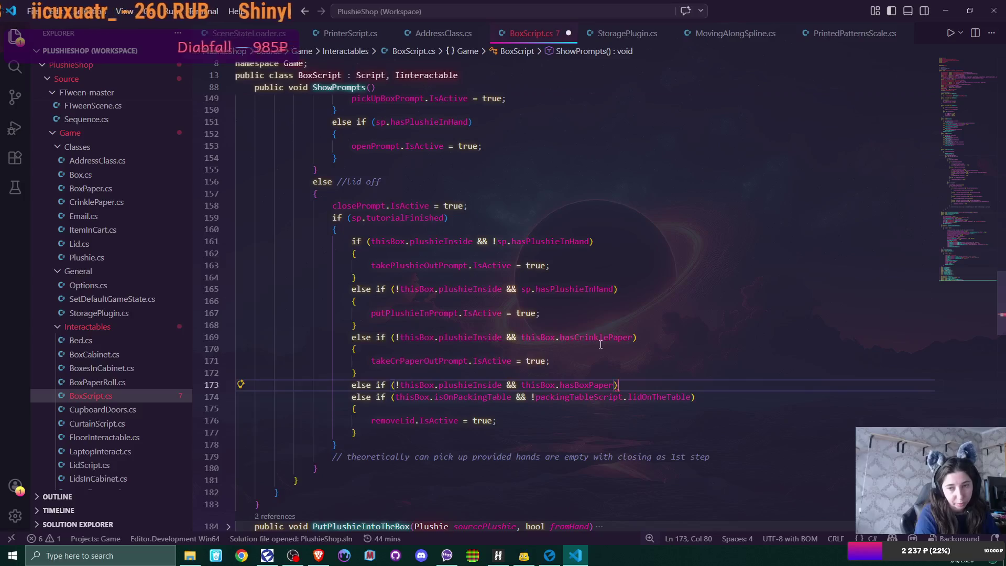
key(Return)
text({)
key(Return)
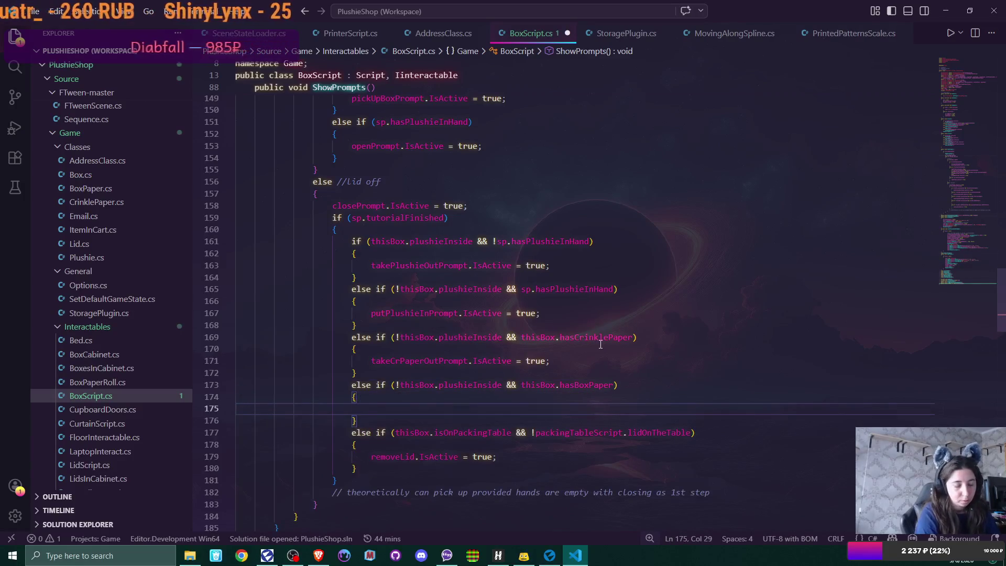
text(take)
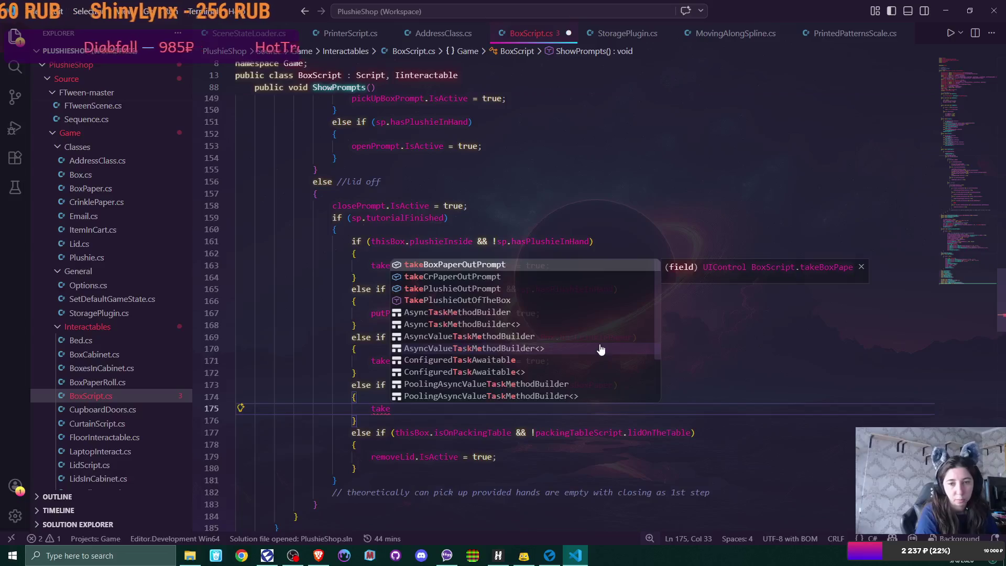
key(Tab)
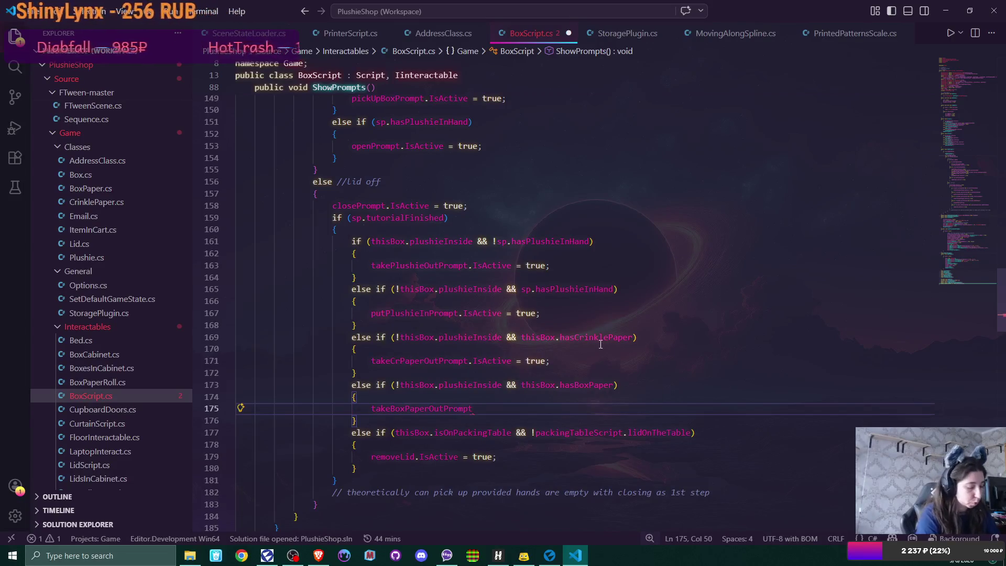
text(.Is)
key(Down)
key(Tab)
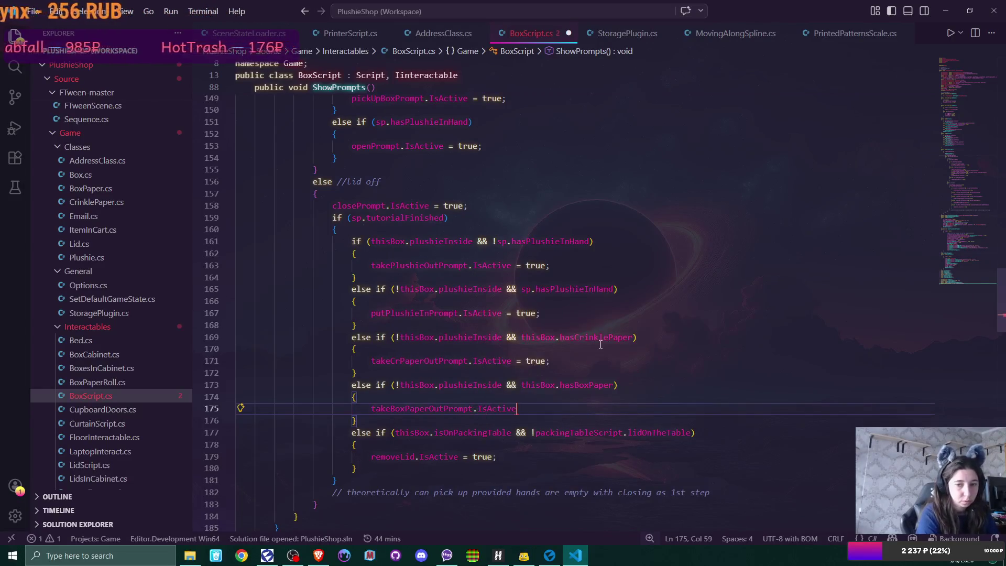
text( = true)
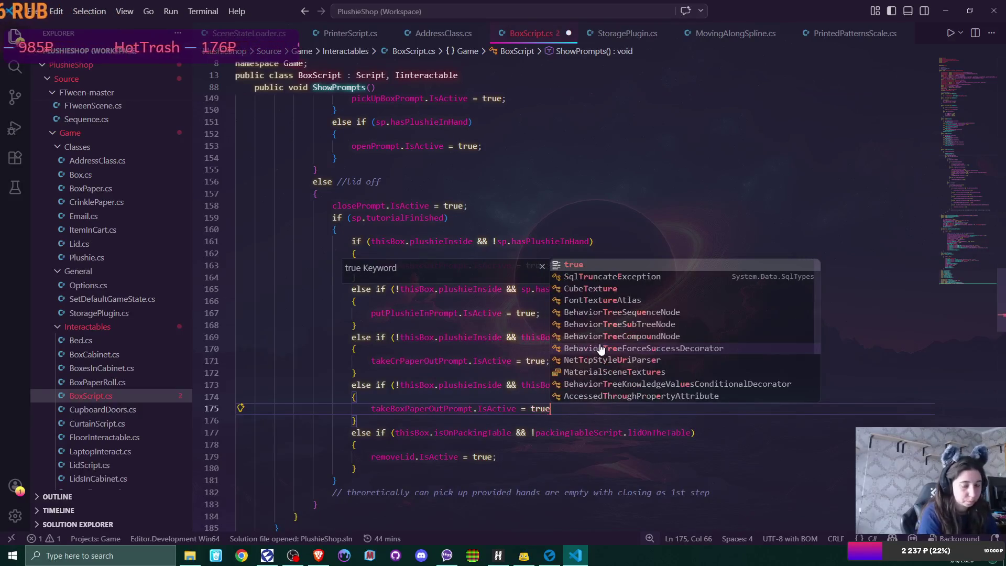
text(;)
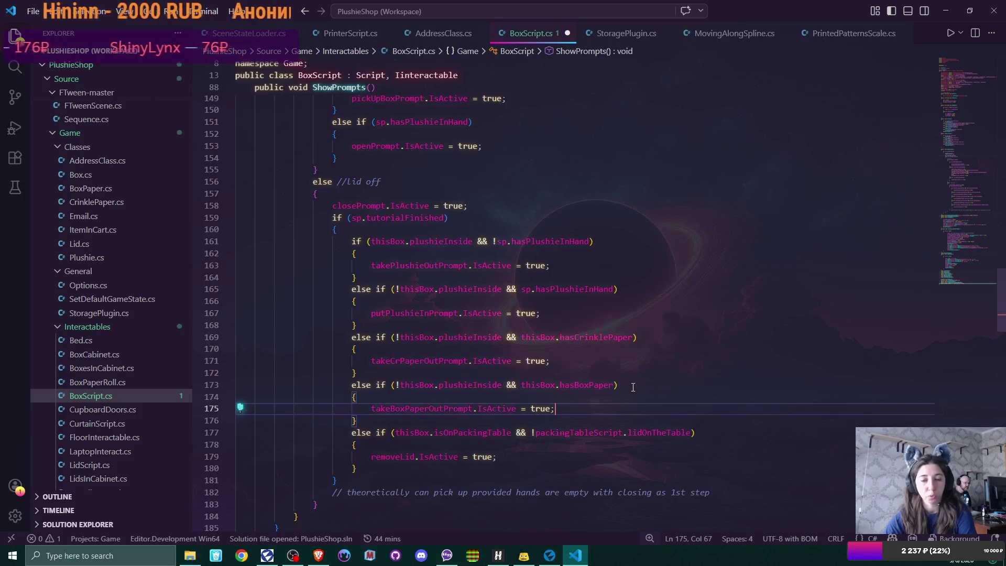
mouse_move(472, 432)
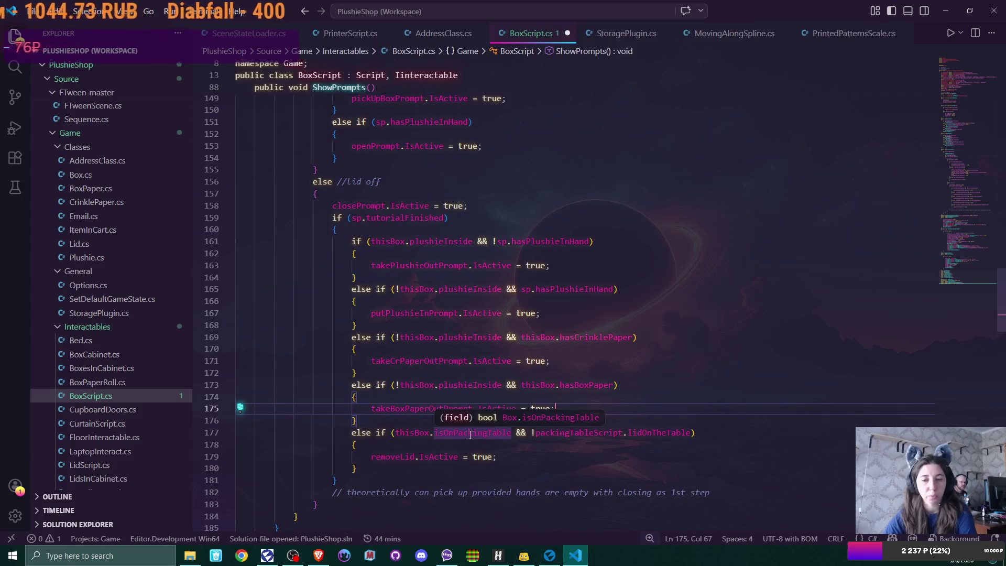
Paste 'thisBox.isOnPackingTable &&' into the lines 169 and 173 conditions and save BoxScript.cs
drag(396, 432, 513, 432)
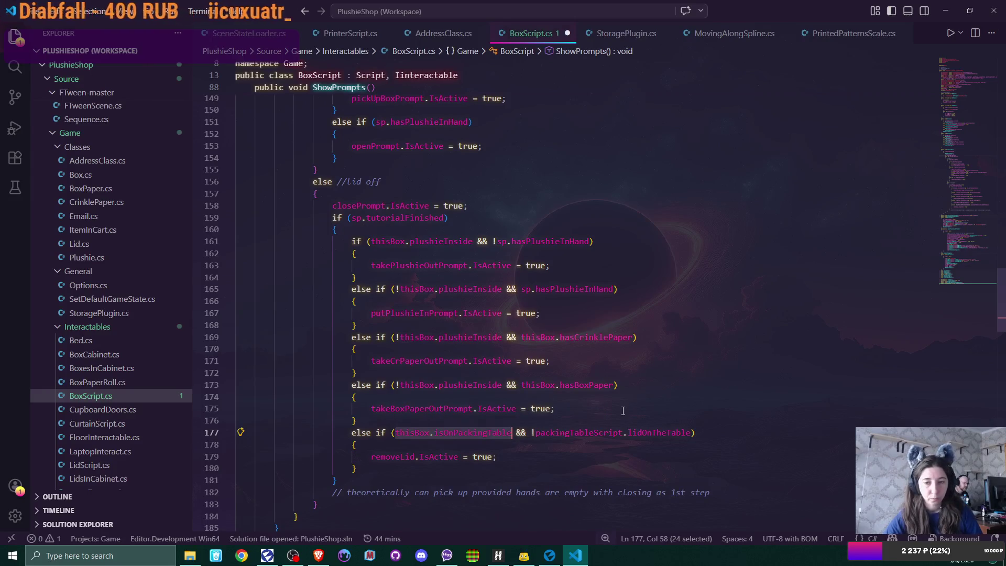
click(519, 385)
text(thisBox.isOnPackingTable )
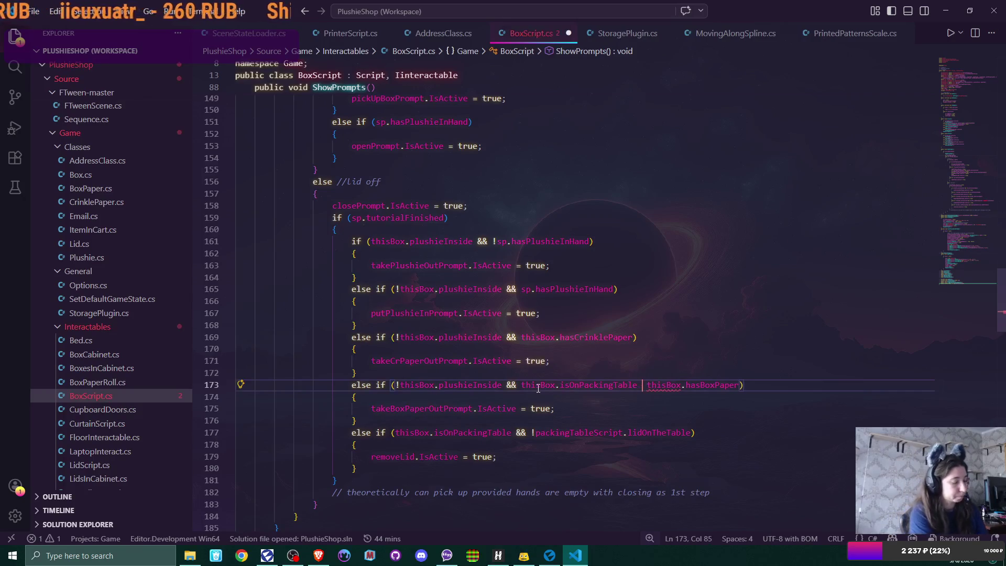
text(&&)
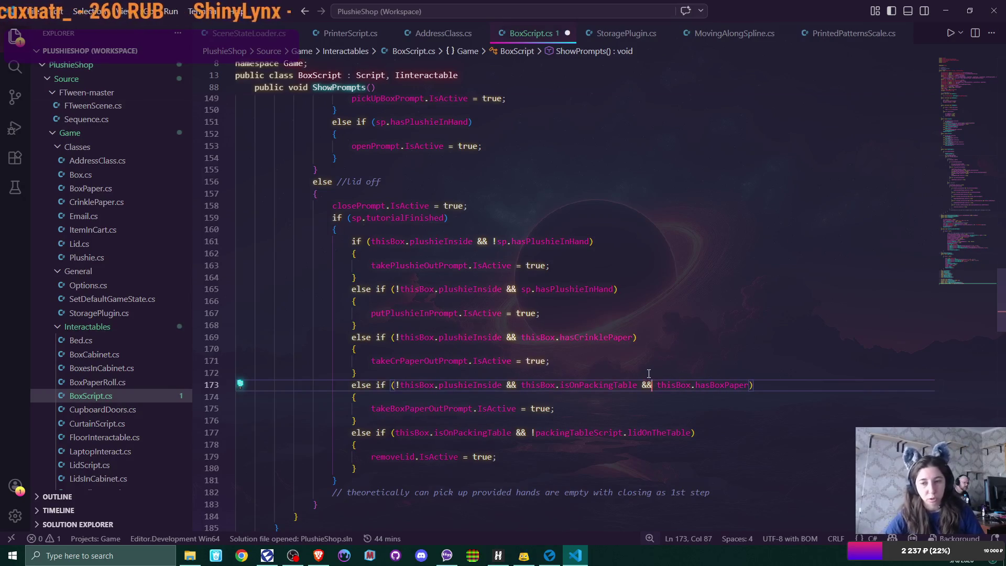
click(520, 337)
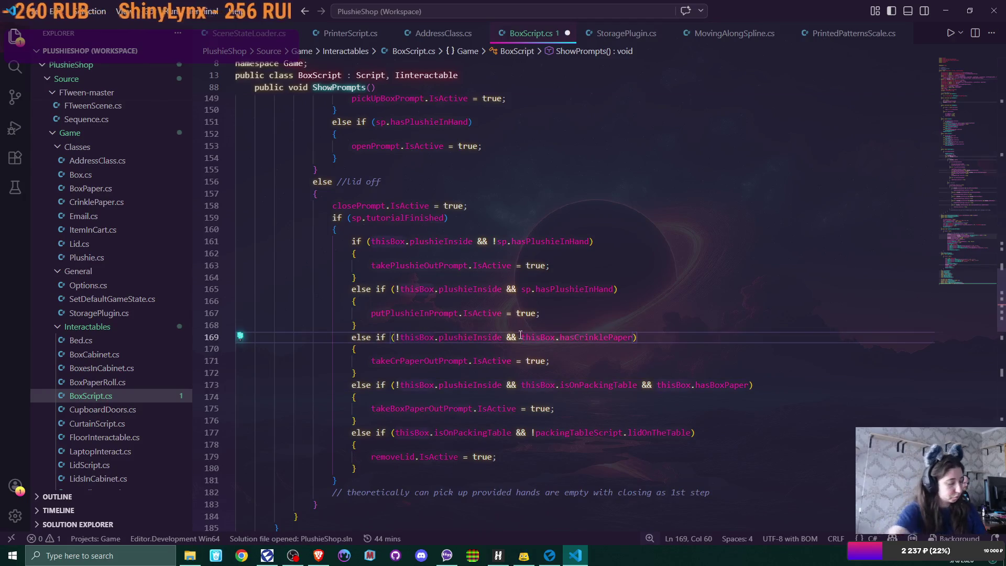
text(thisBox.isOnPackingTable && thisBox.)
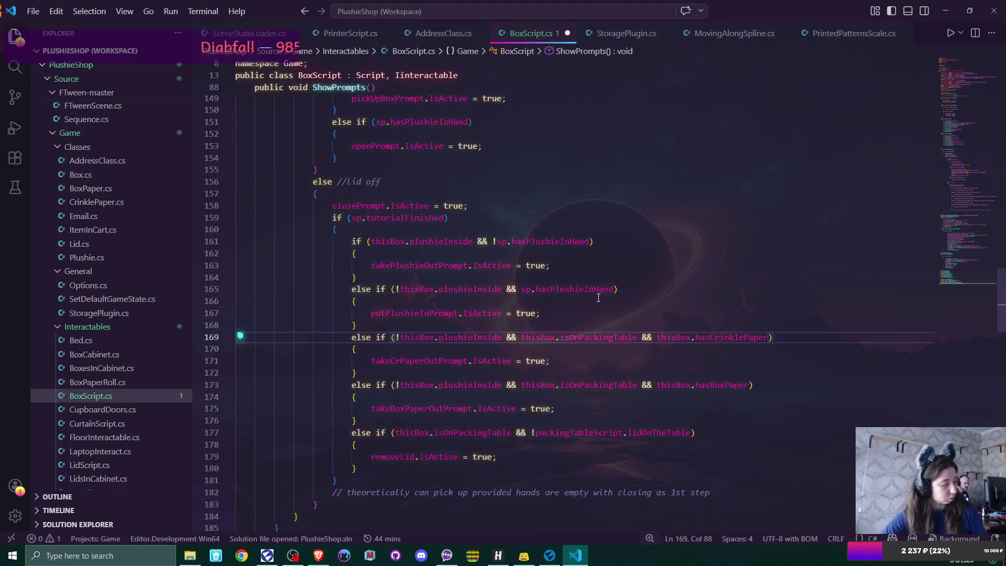
key(ctrl+s)
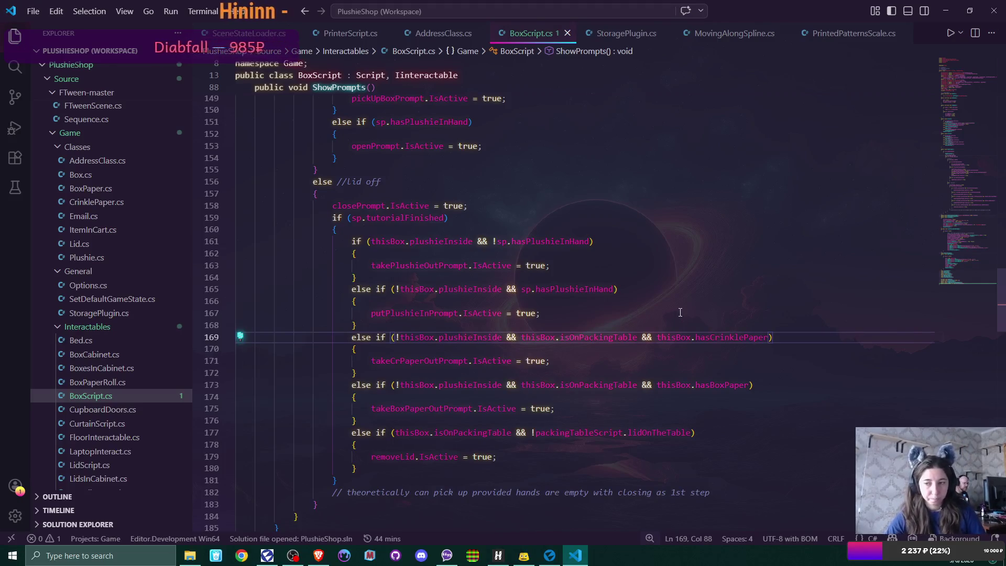
scroll(987, 302, up, 6)
scroll(986, 303, up, 20)
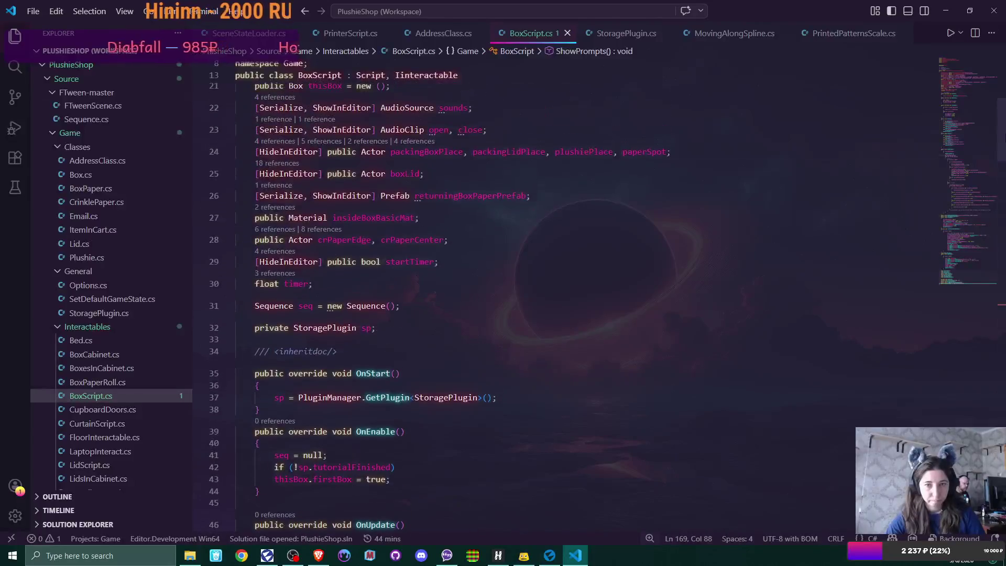
scroll(994, 237, down, 1)
scroll(994, 236, down, 8)
scroll(994, 236, down, 10)
scroll(998, 235, up, 3)
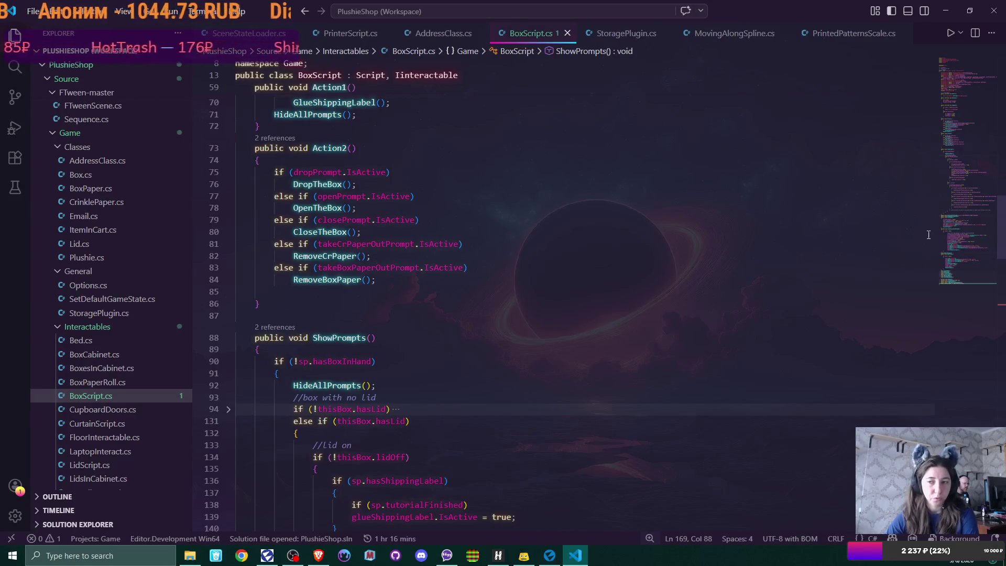
scroll(928, 234, down, 5)
scroll(928, 235, down, 15)
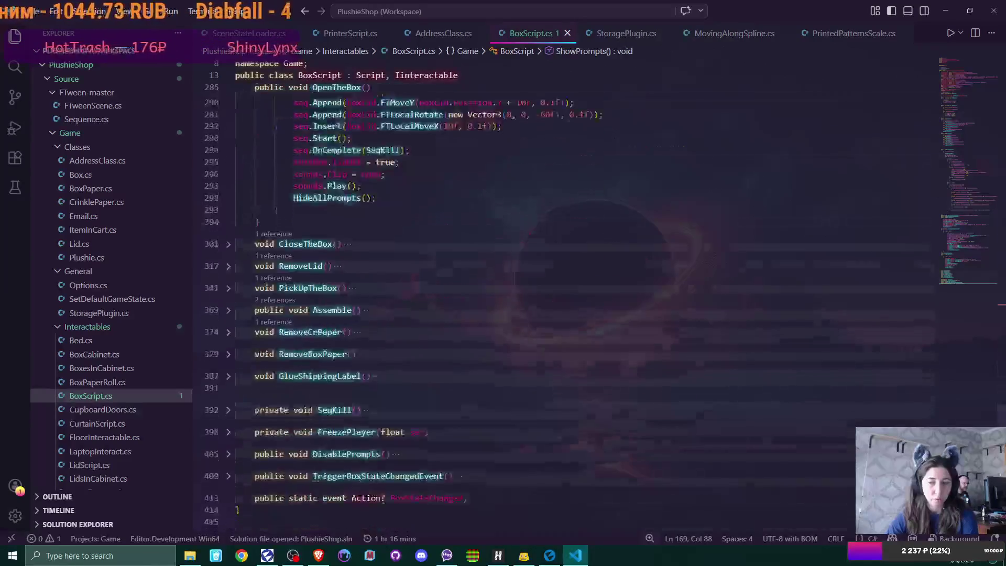
scroll(720, 354, down, 3)
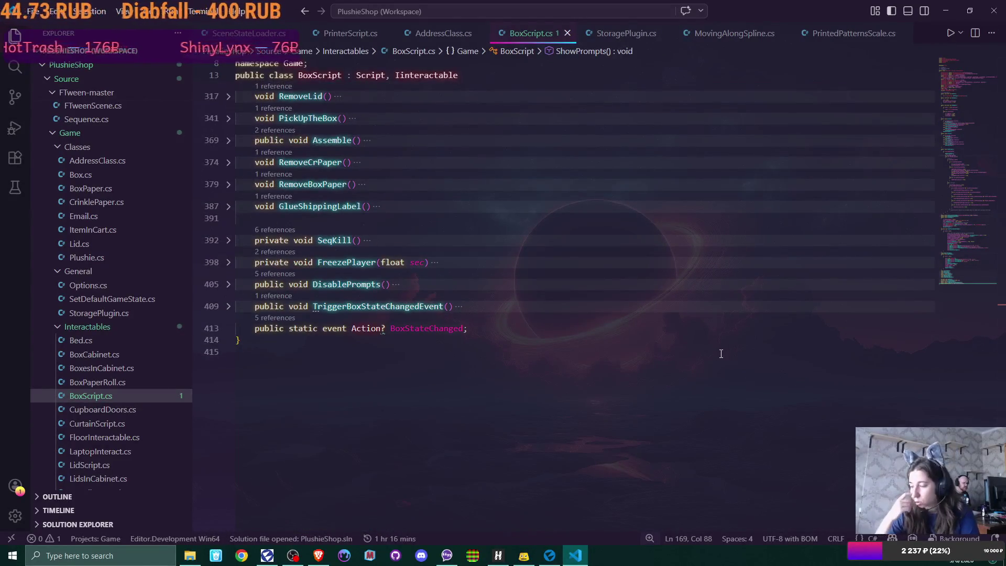
Bring Flax Editor forward from the taskbar so it reloads the updated scripts
click(554, 555)
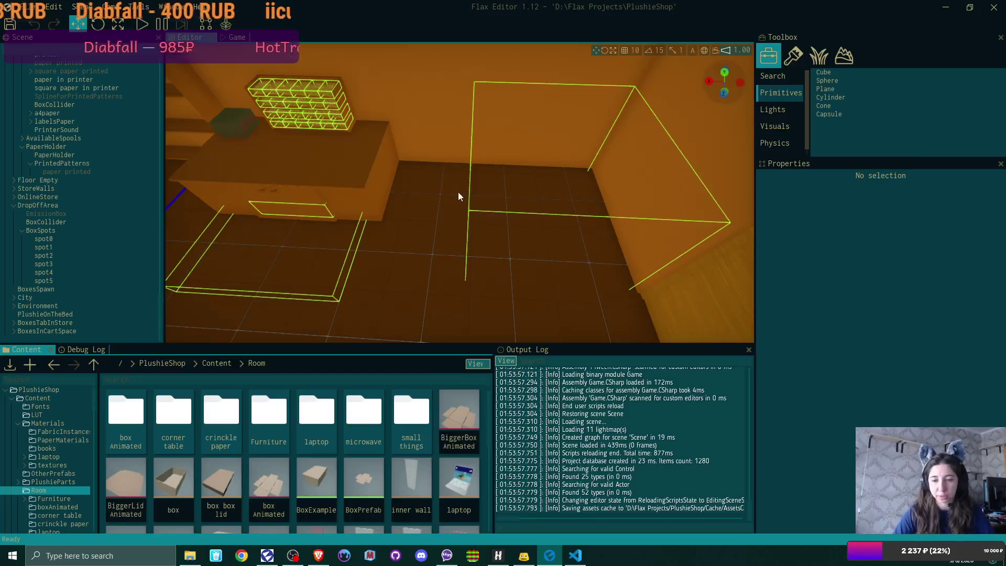
Return to BoxScript.cs, unfold RemoveBoxPaper and place the cursor after the hasBoxPaper reset line
key(alt+Tab)
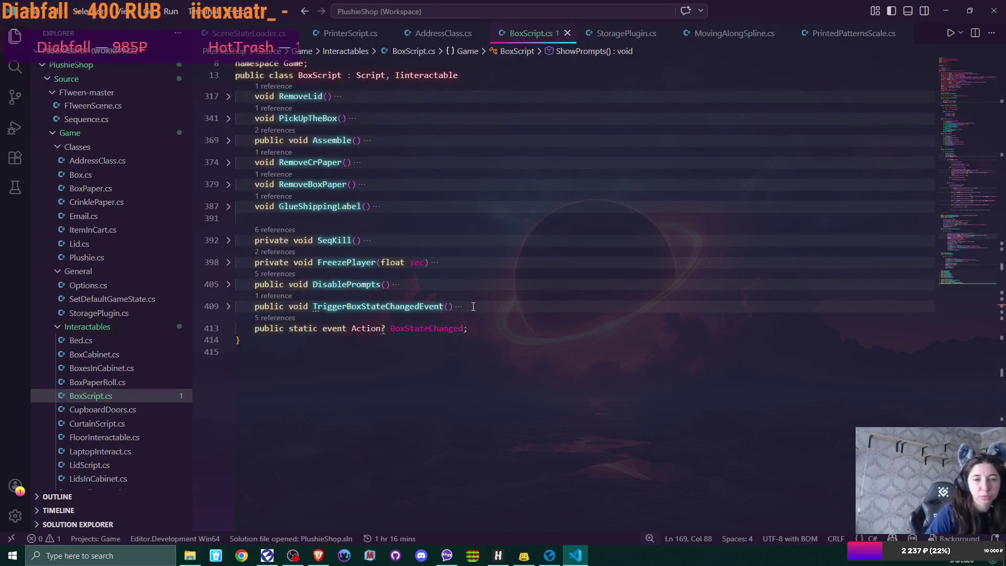
click(228, 184)
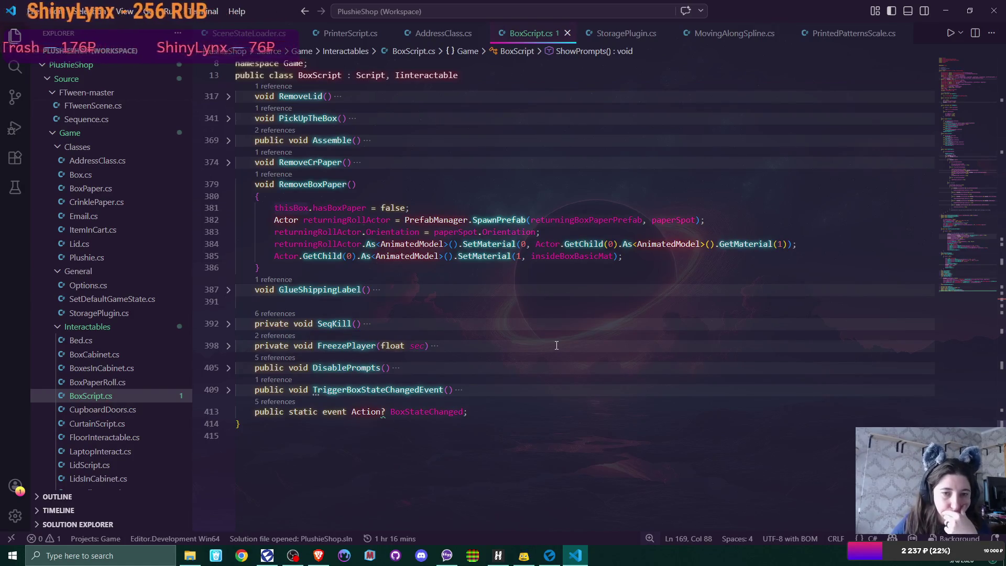
click(422, 208)
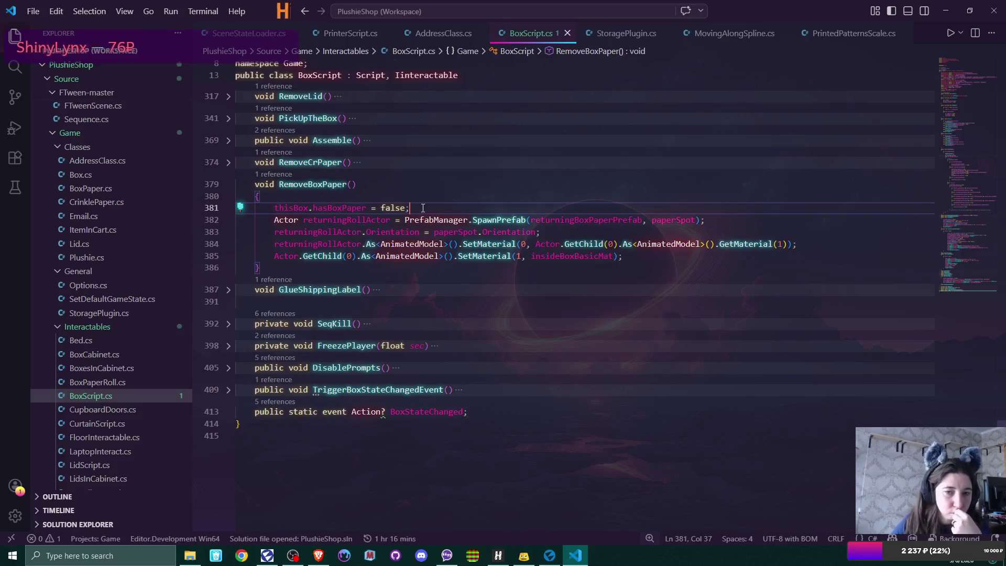
Add thisBox.thisBoxPaper = null; to RemoveBoxPaper via IntelliSense, then expand RemoveCrPaper
key(Return)
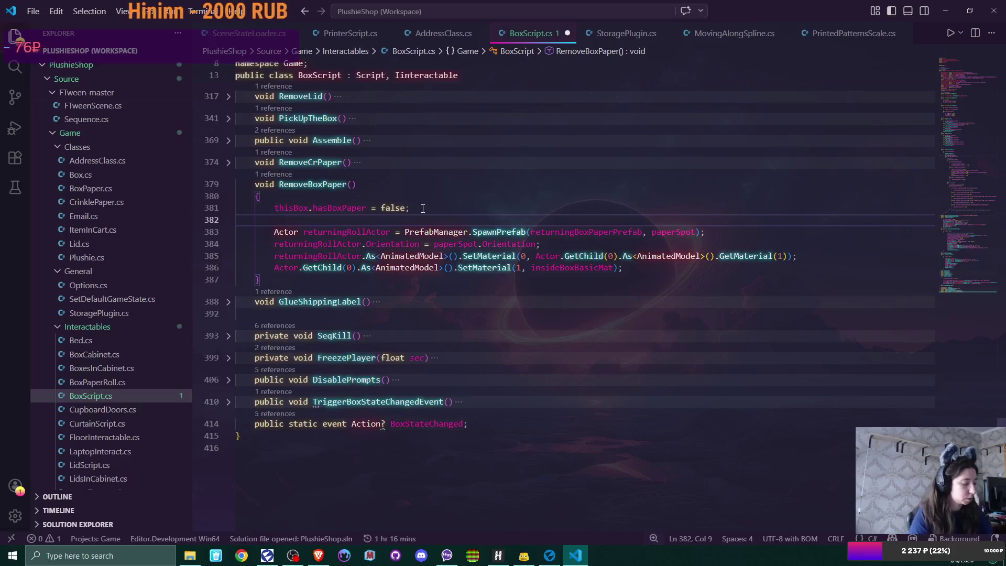
text(this)
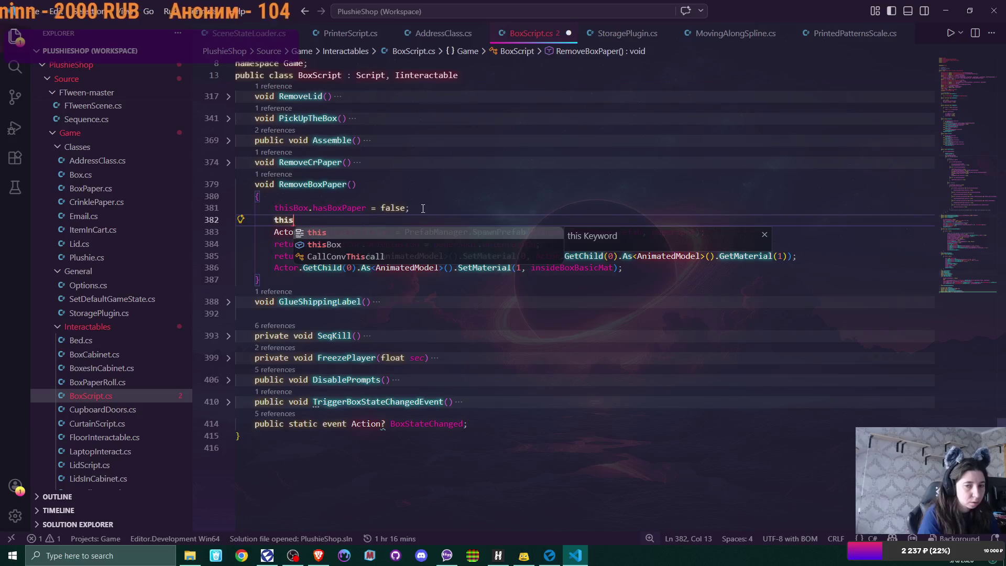
key(Down)
key(Return)
text(.)
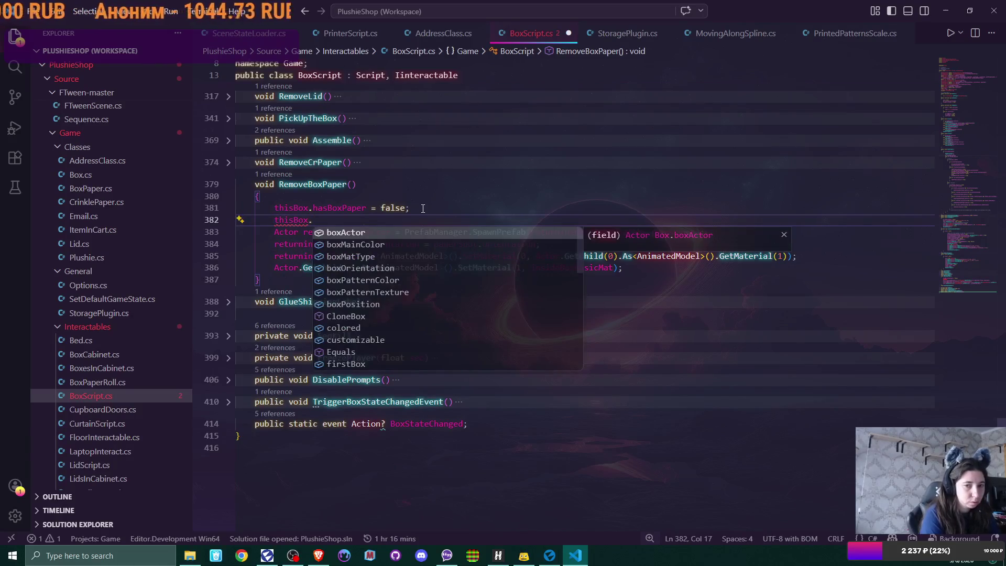
text(this)
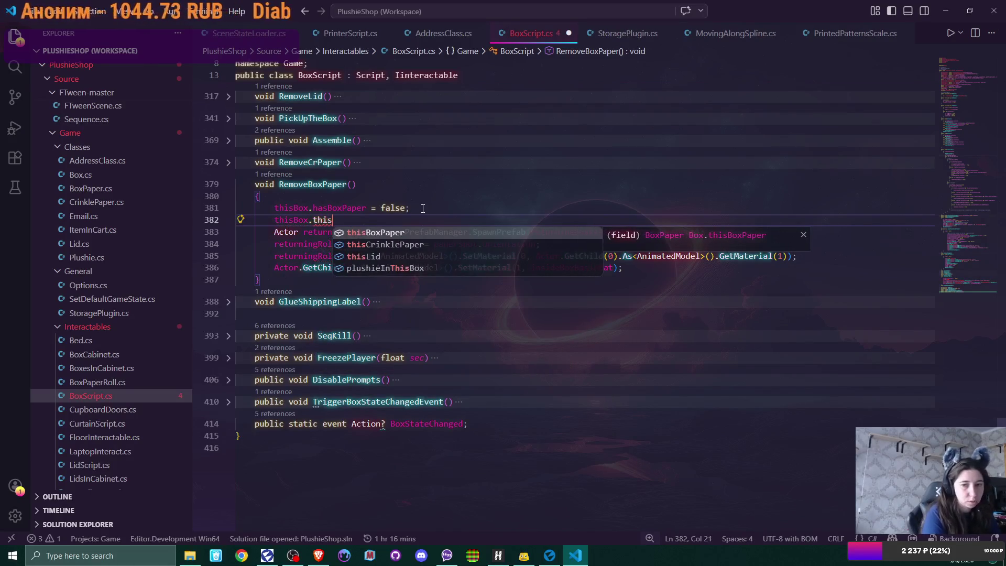
key(Return)
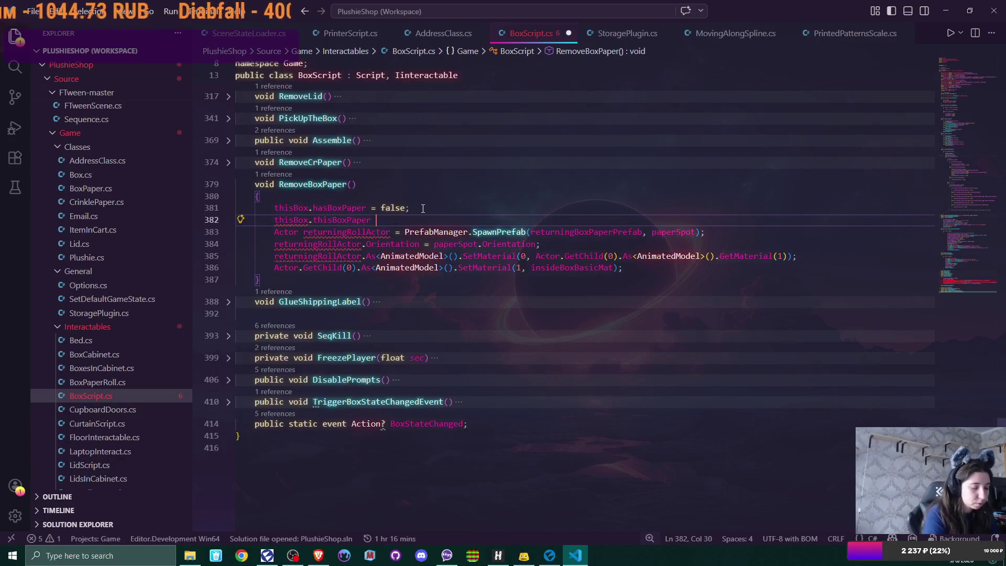
text(= )
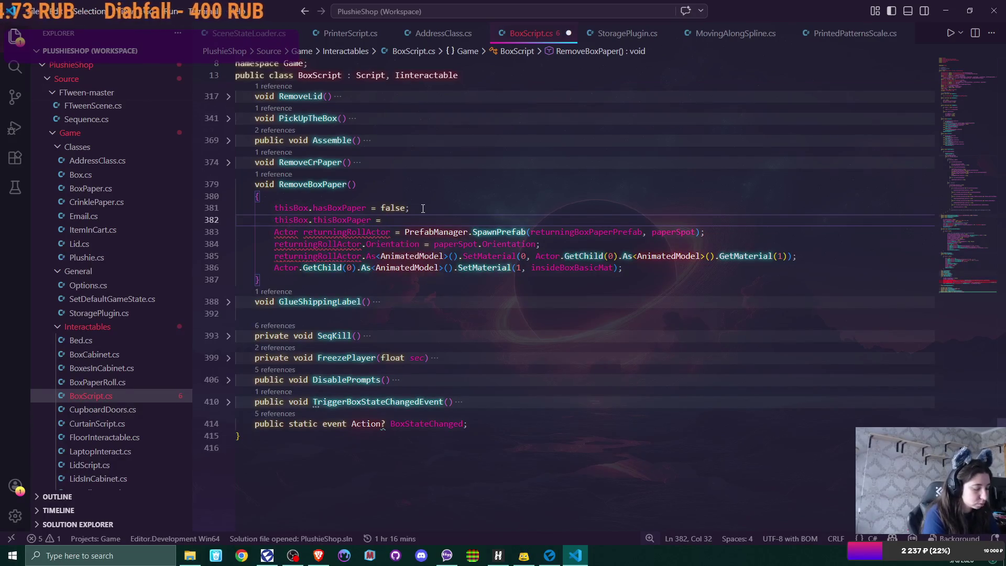
text(null)
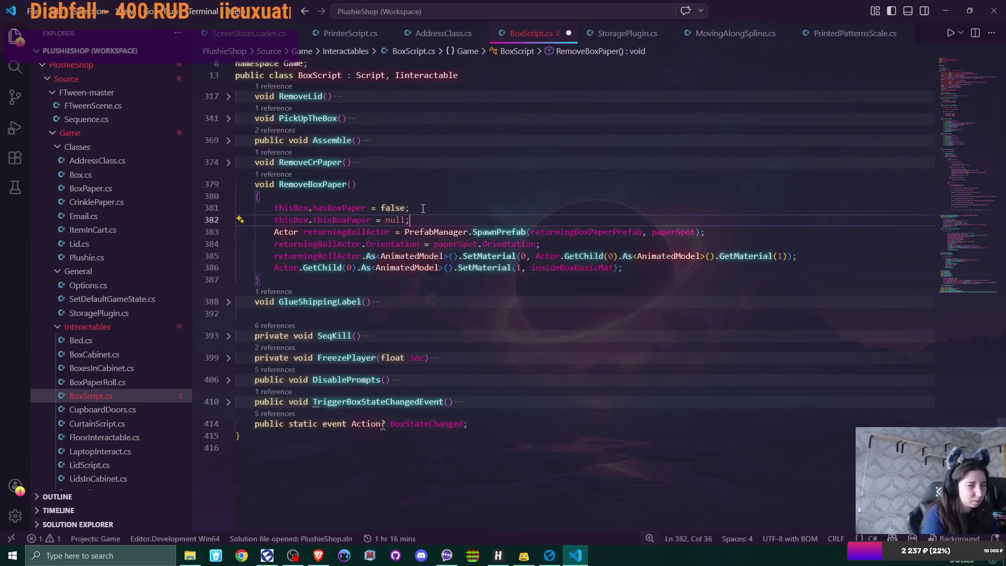
text(;)
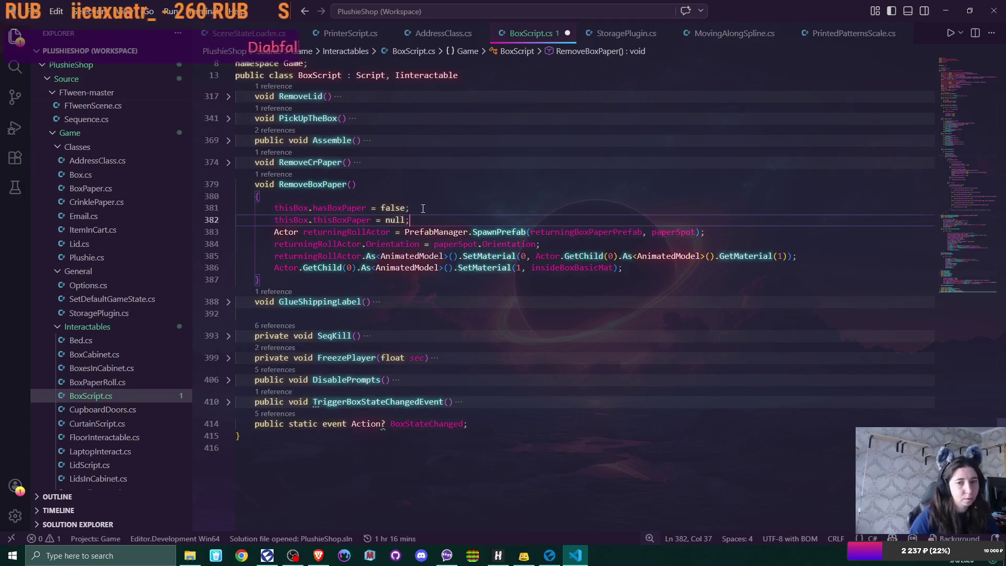
click(228, 164)
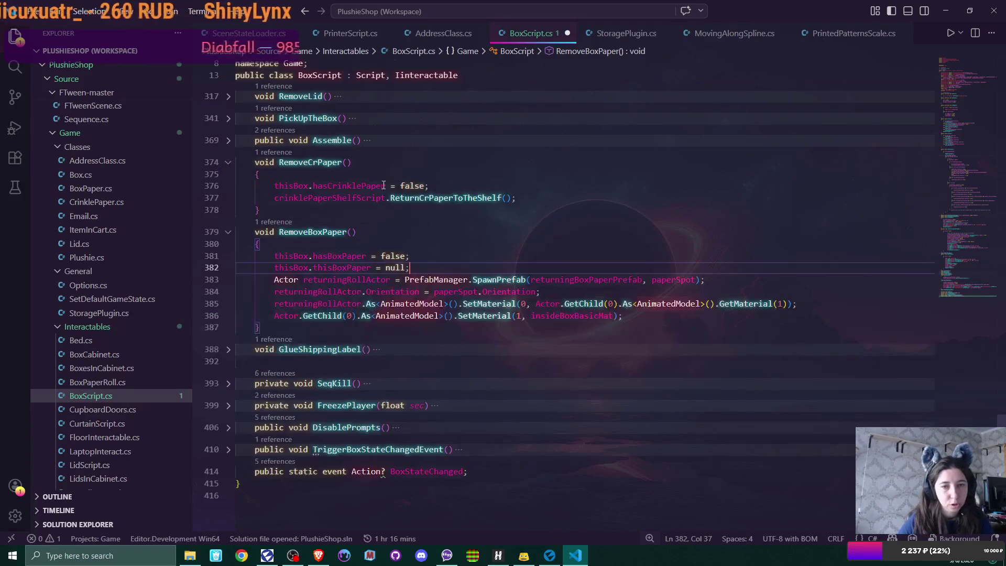
Add thisBox.thisCrinklePaper = null; to RemoveCrPaper and save BoxScript.cs
click(453, 186)
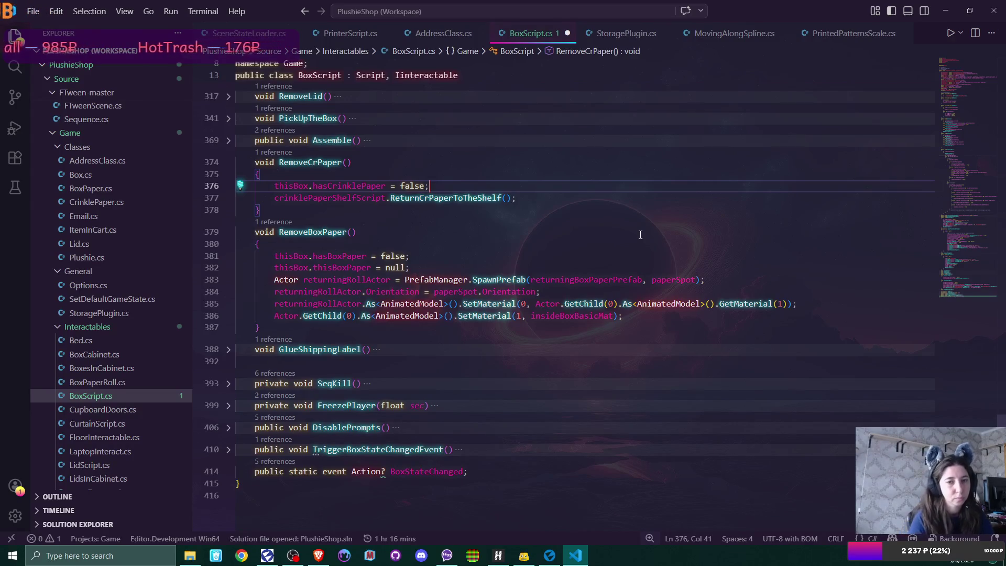
key(Return)
text(this)
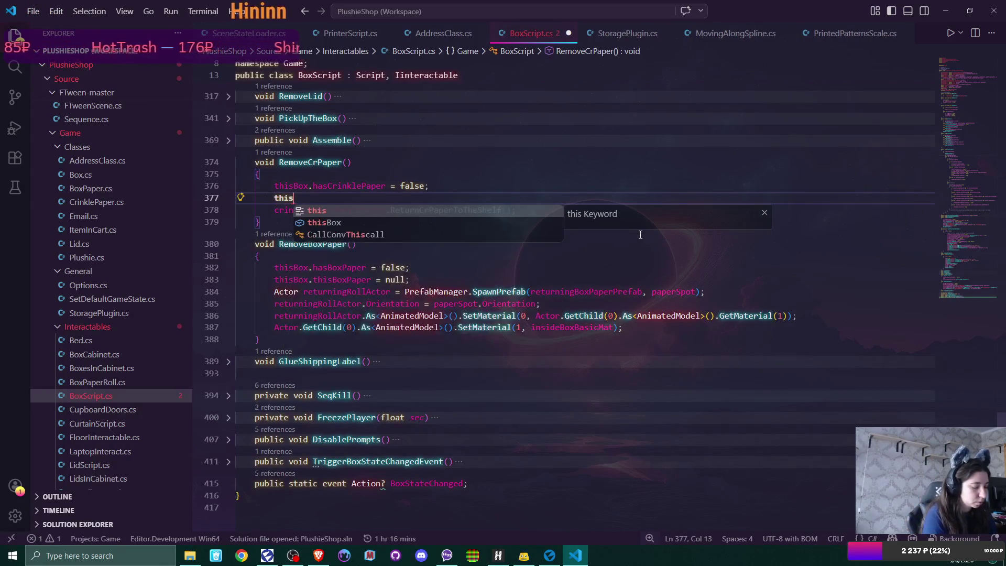
text(Box.this)
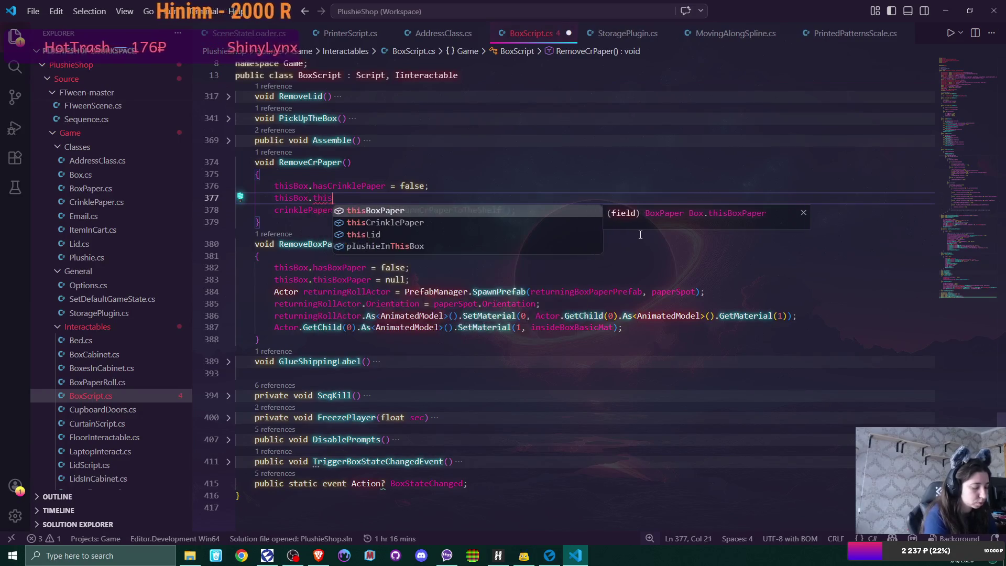
text(Cr)
key(Tab)
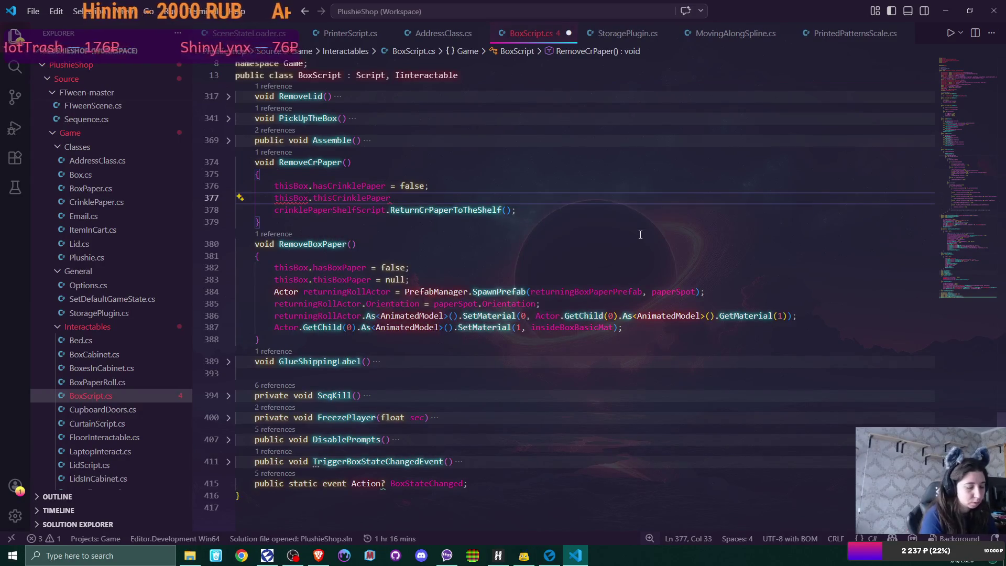
text( = null)
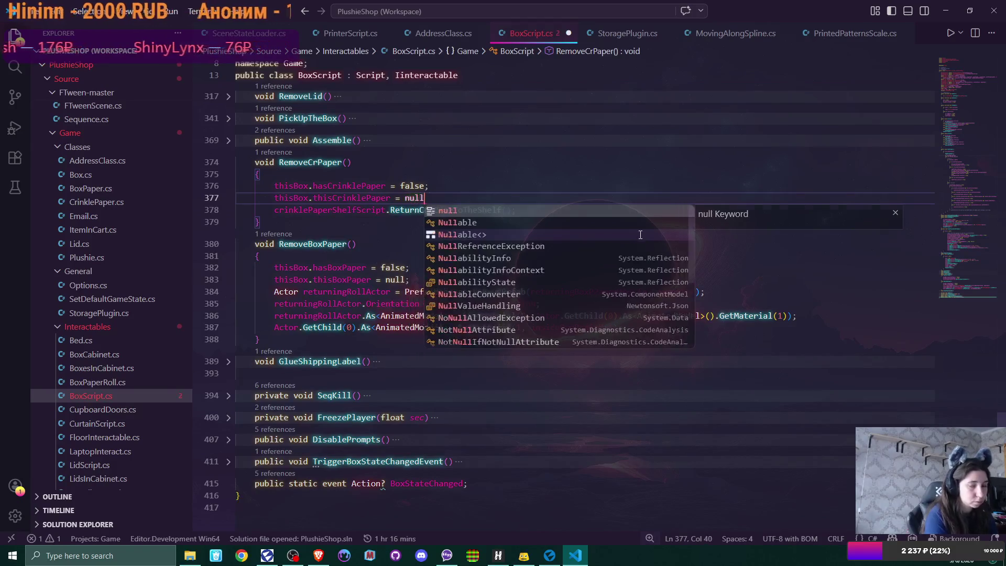
text(;)
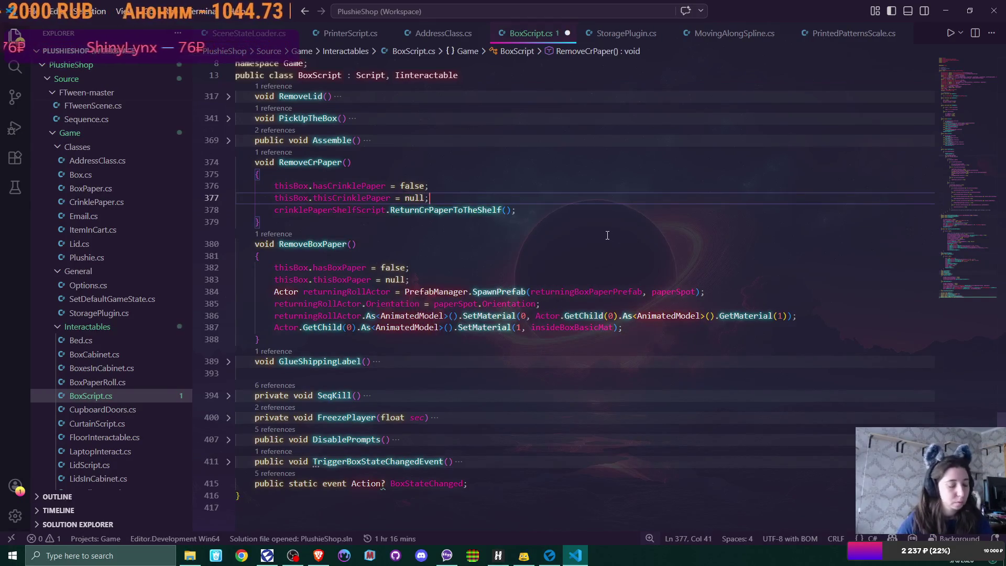
key(ctrl+s)
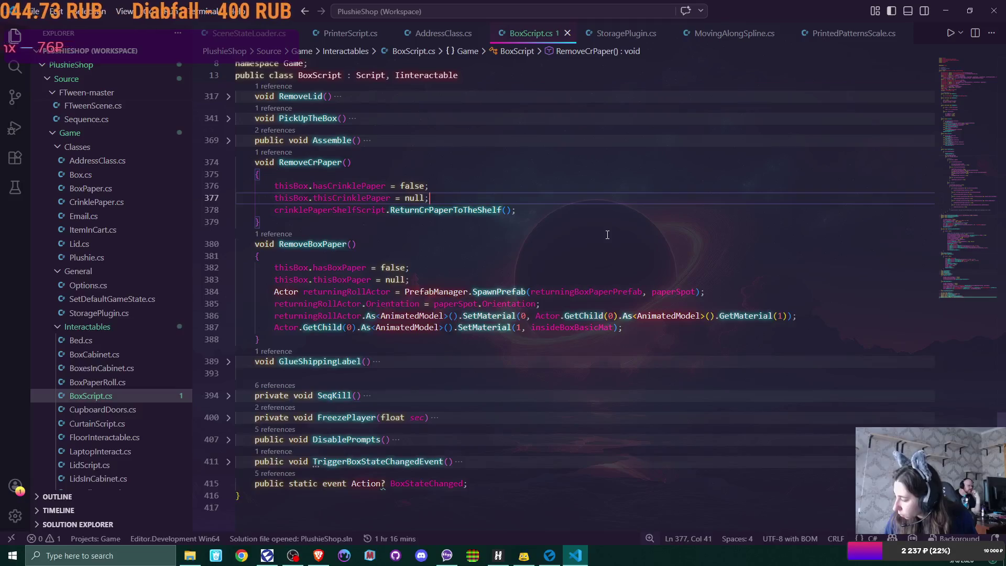
scroll(571, 252, up, 3)
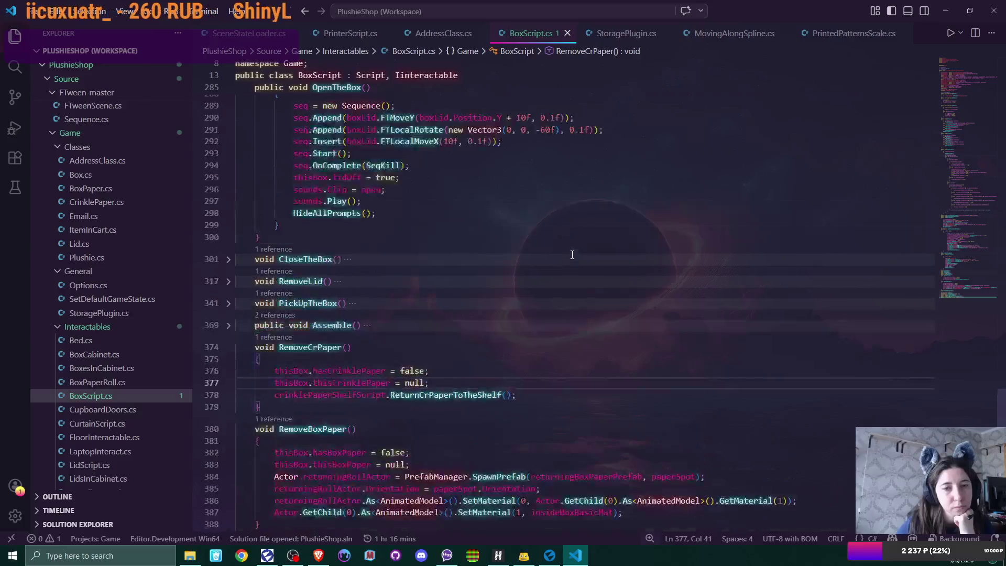
scroll(571, 254, up, 3)
scroll(571, 254, up, 3)
scroll(572, 254, up, 3)
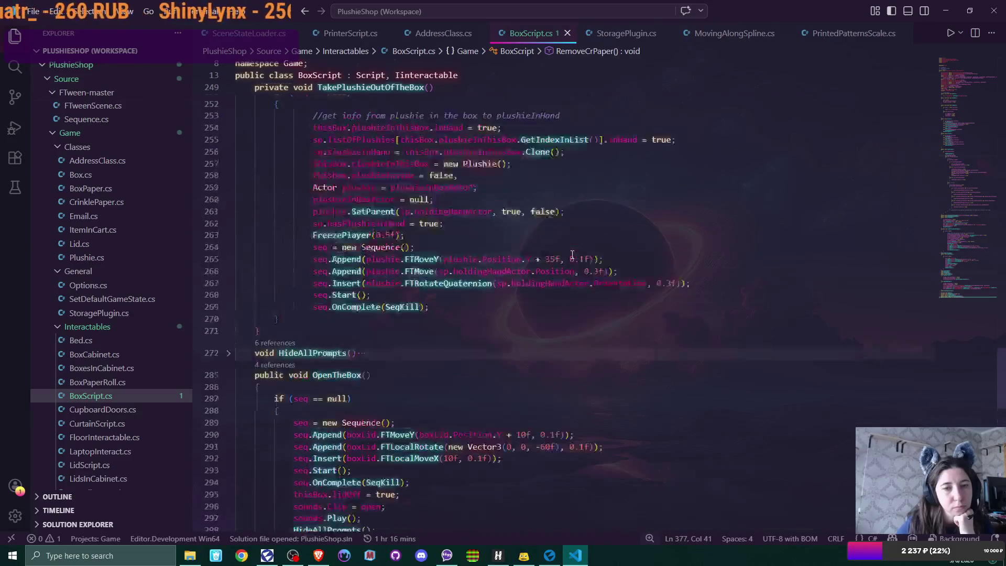
scroll(572, 254, up, 3)
scroll(571, 254, up, 2)
scroll(571, 254, down, 2)
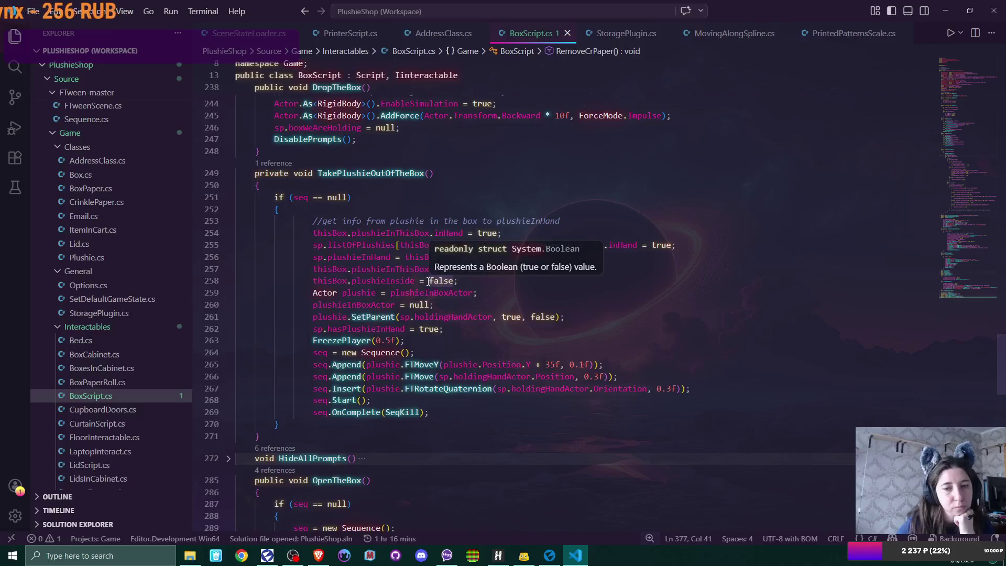
Inspect line 257 of TakePlushieOutOfTheBox, then switch to Flax Editor to recompile
click(524, 270)
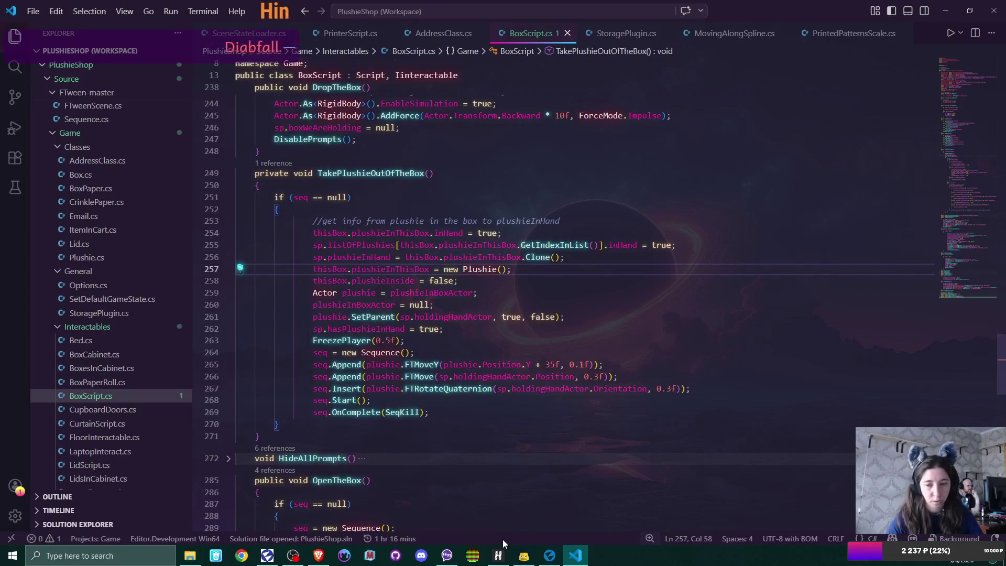
click(549, 555)
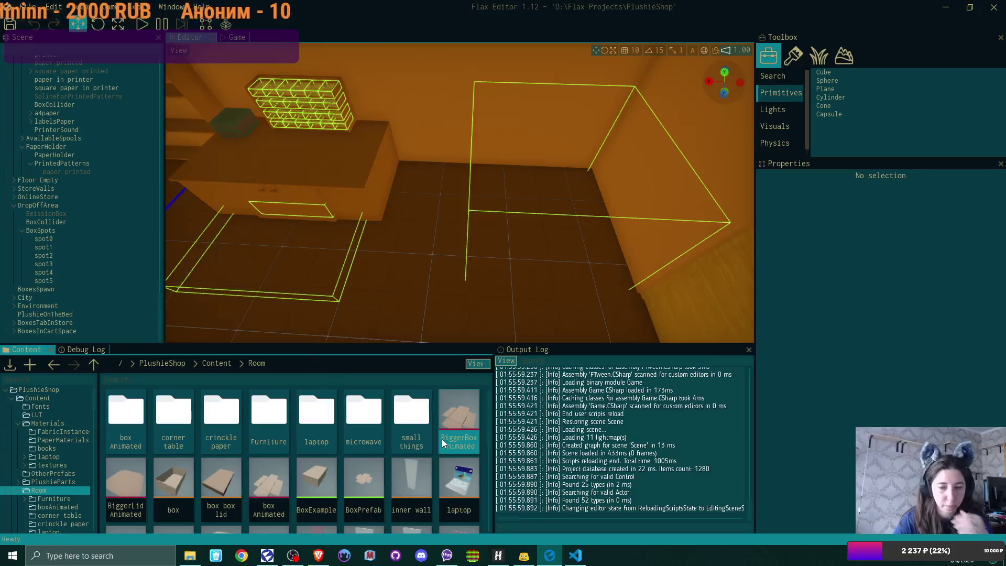
scroll(374, 455, down, 3)
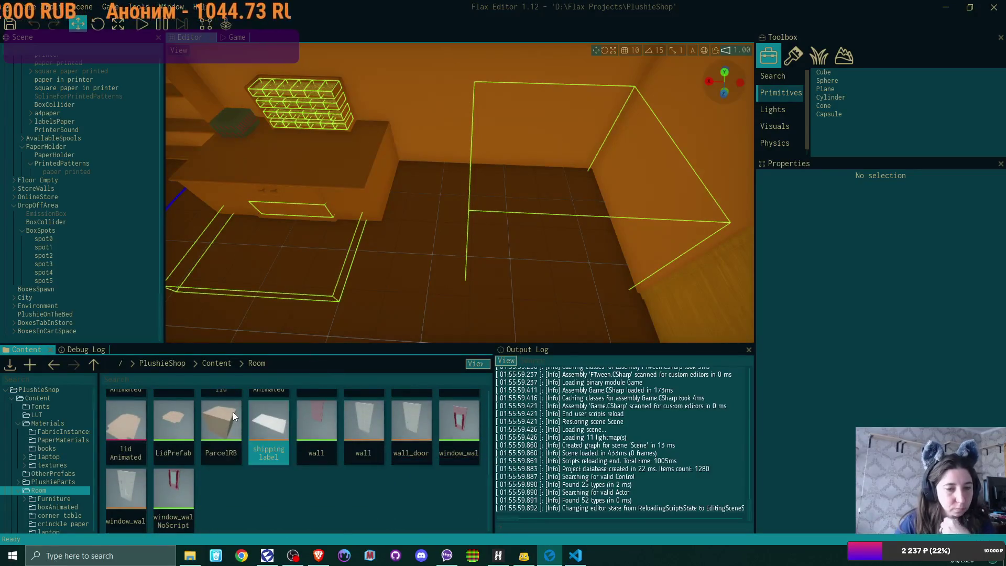
scroll(233, 412, up, 3)
Navigate up to the Content folder and open the intro scene
click(215, 364)
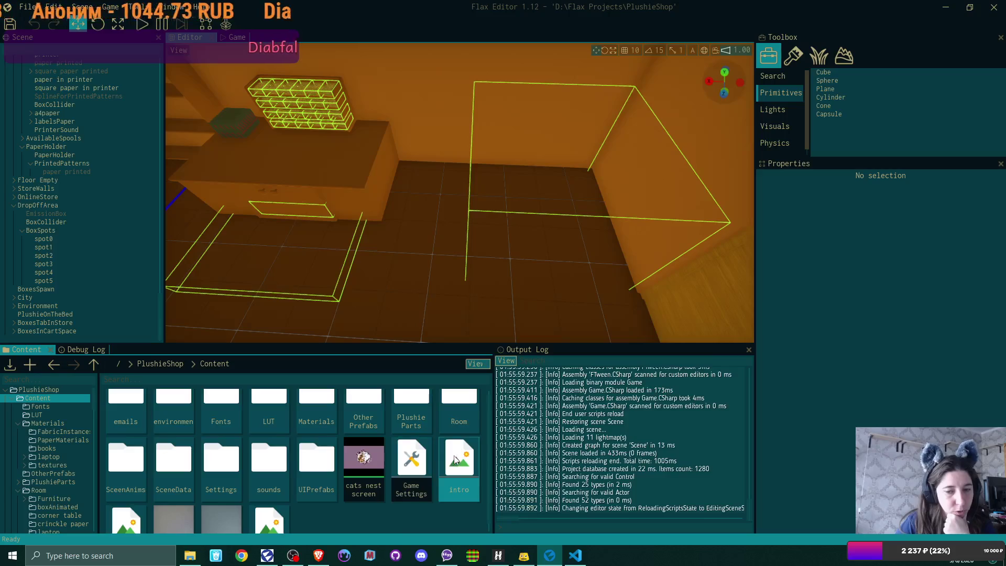
double_click(455, 459)
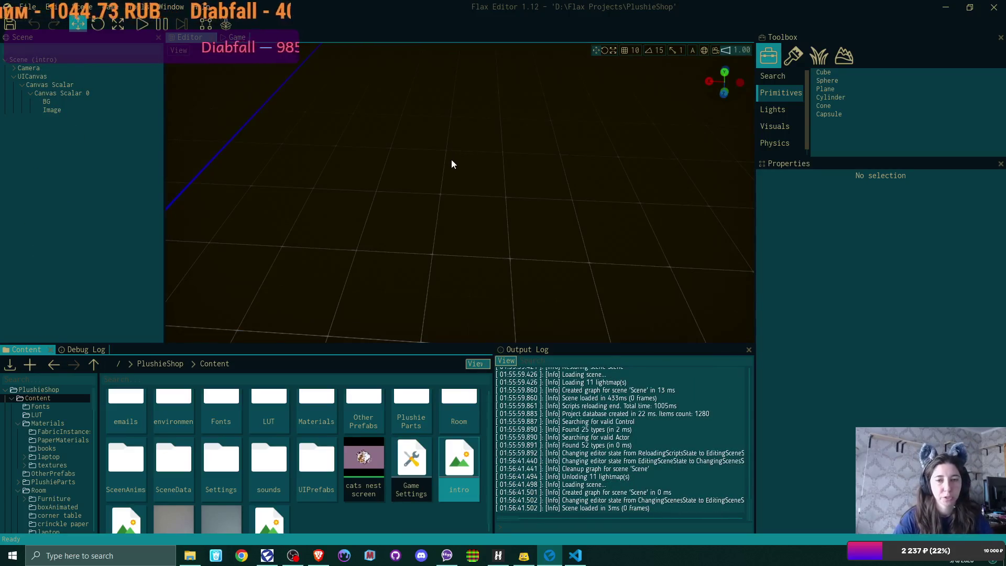
Start play mode, begin a New Game in a save slot and confirm overwriting the existing save
click(140, 24)
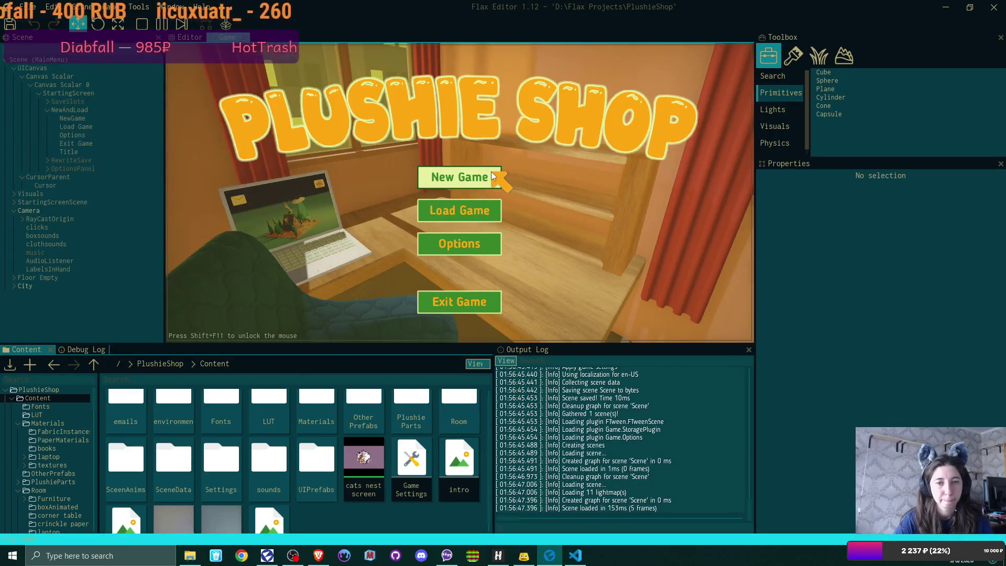
click(491, 172)
click(492, 172)
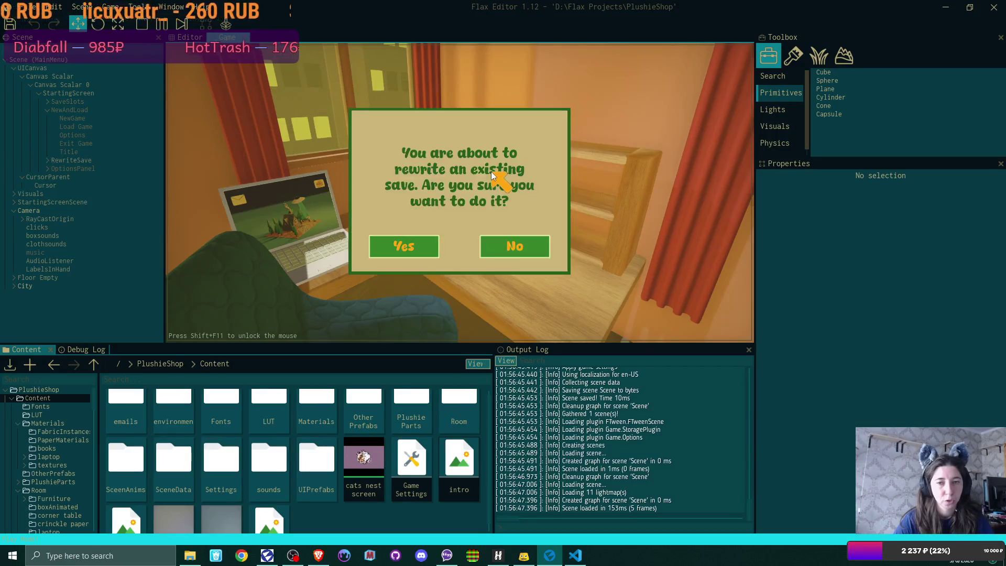
click(414, 240)
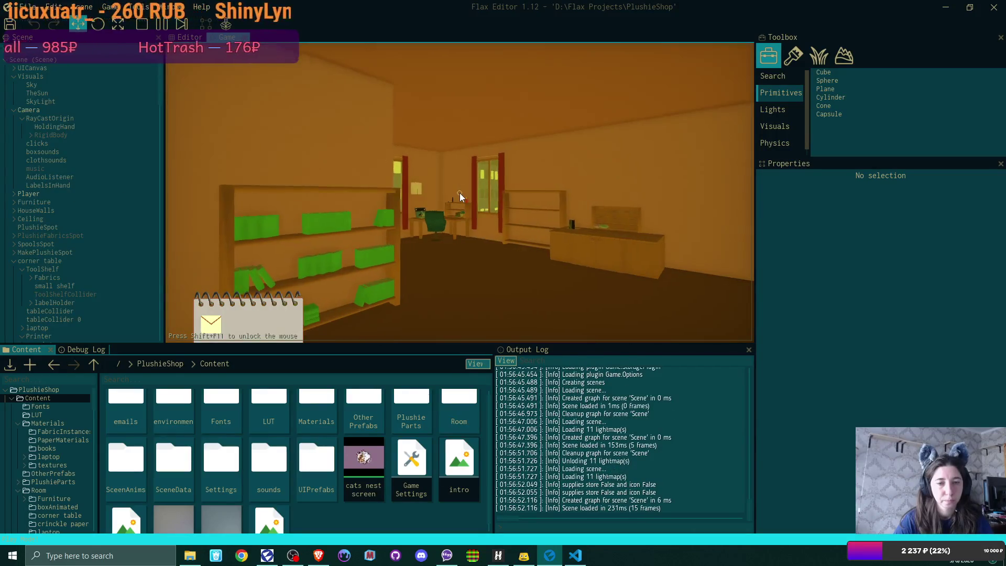
Walk the player with W through the shop room, looking around, toward the shelf and desk
key(w)
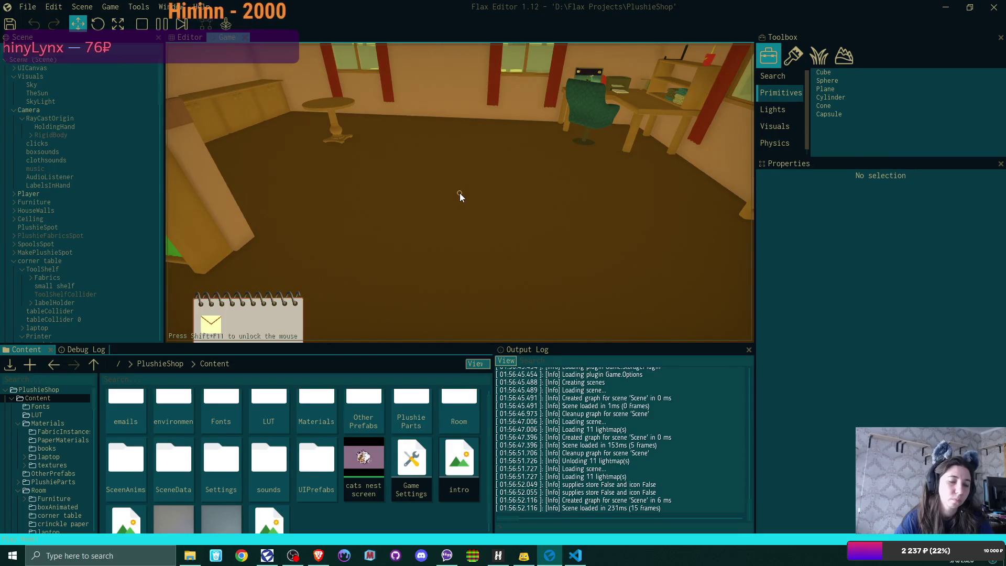
click(460, 196)
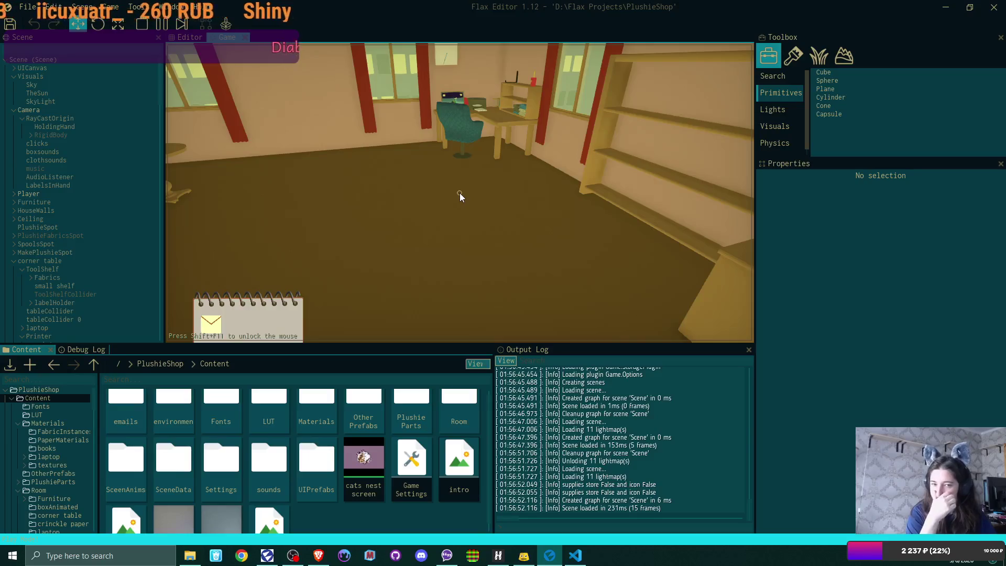
key(w)
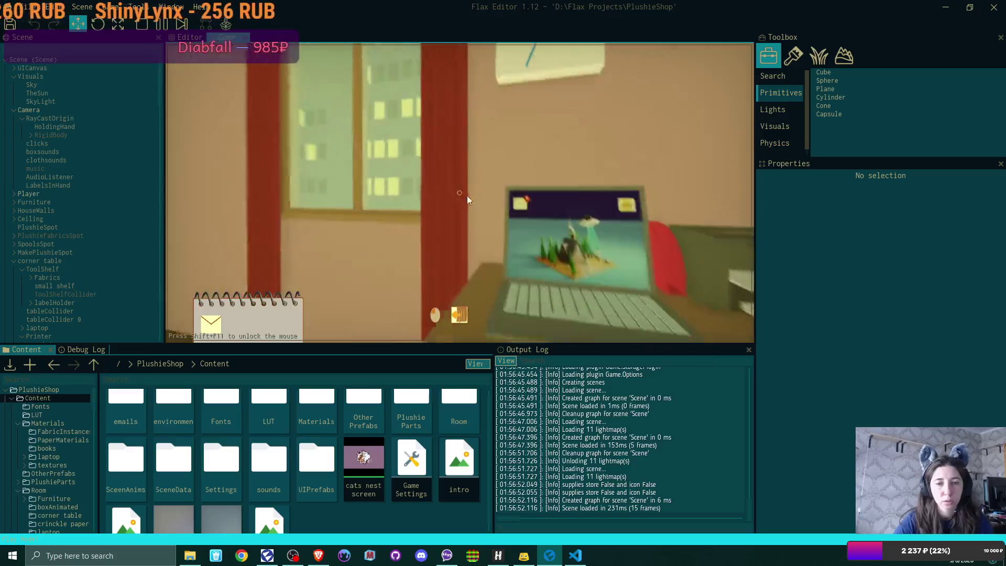
Read the congratulations email in the laptop's mail app, then switch to the plushie shop panel
click(253, 88)
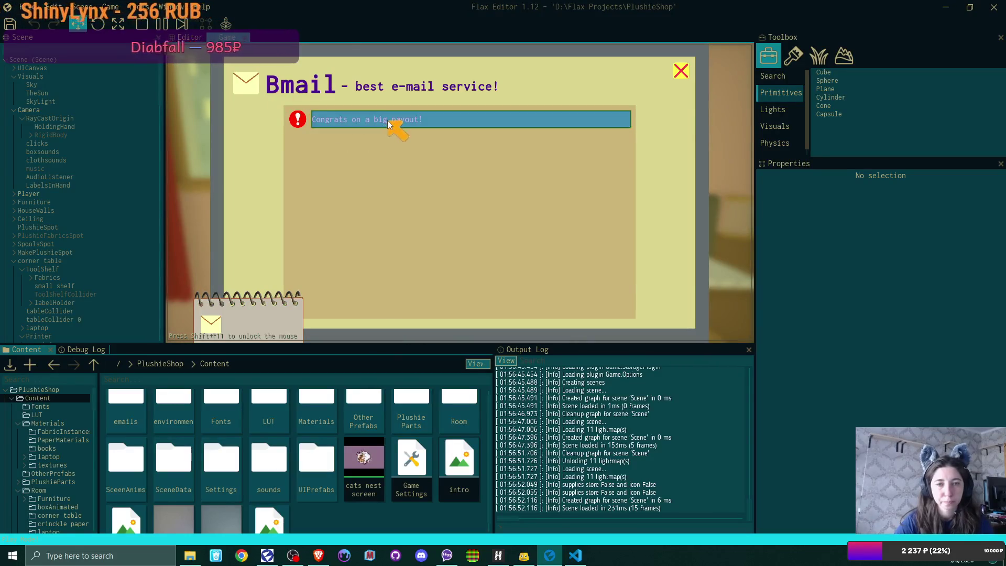
click(387, 120)
click(632, 294)
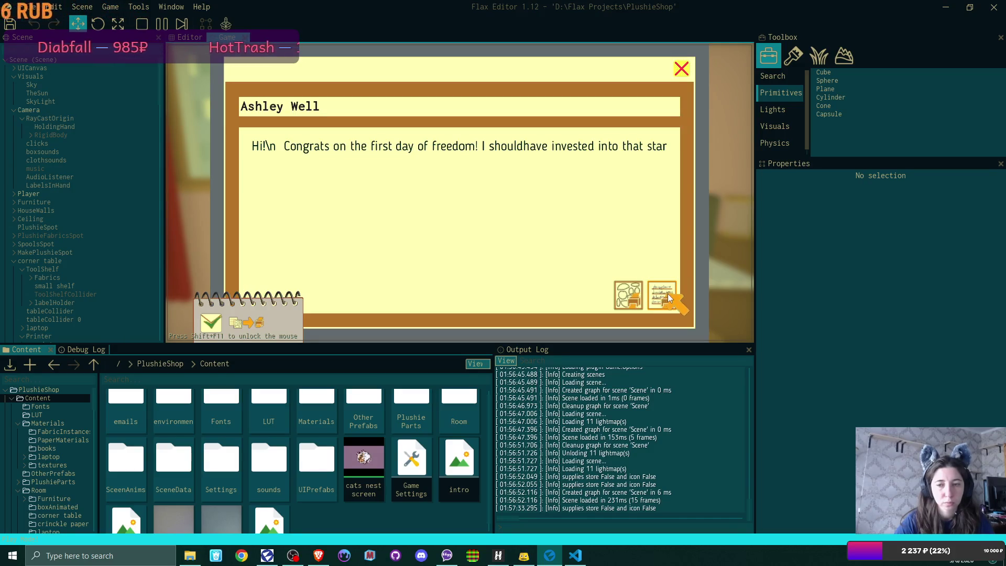
click(681, 69)
click(683, 75)
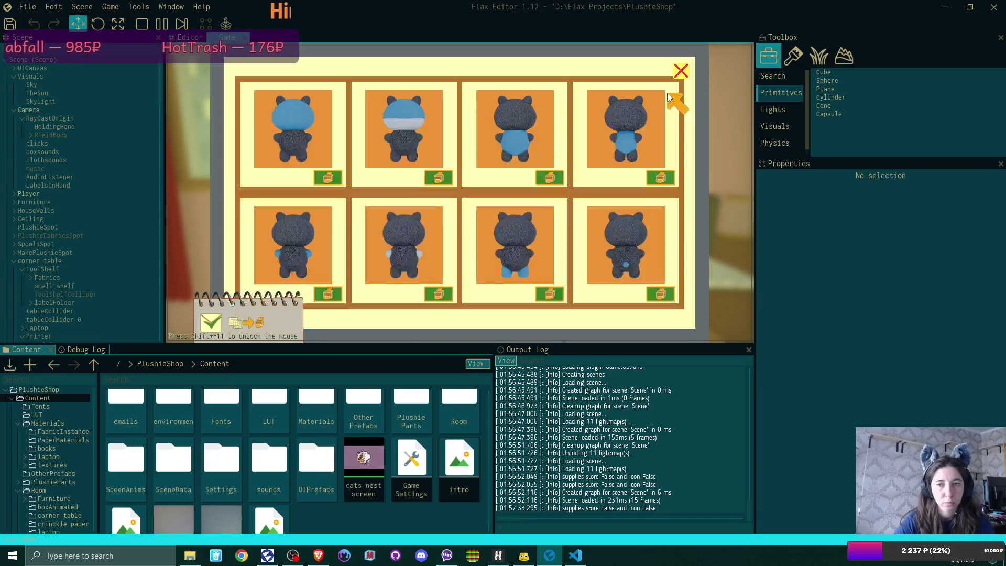
Buy the plushie order and tune the address card's colour sliders to purple
click(331, 176)
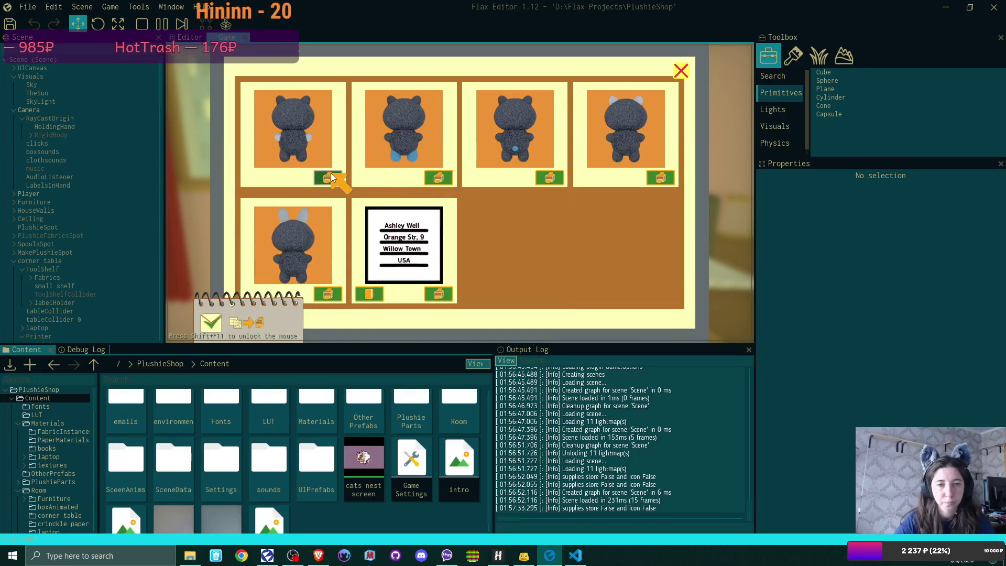
click(326, 178)
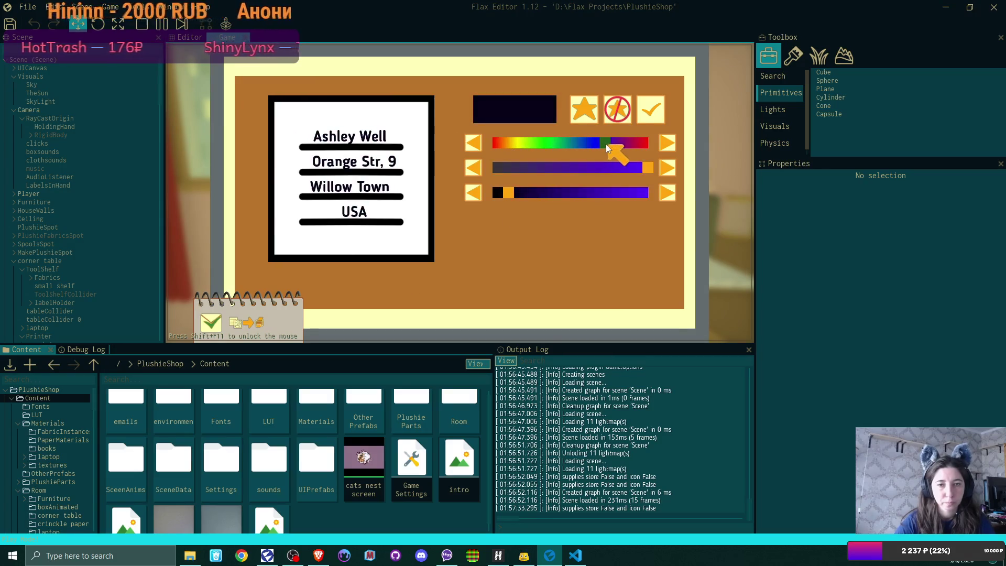
drag(496, 144, 591, 143)
click(524, 193)
drag(524, 193, 624, 192)
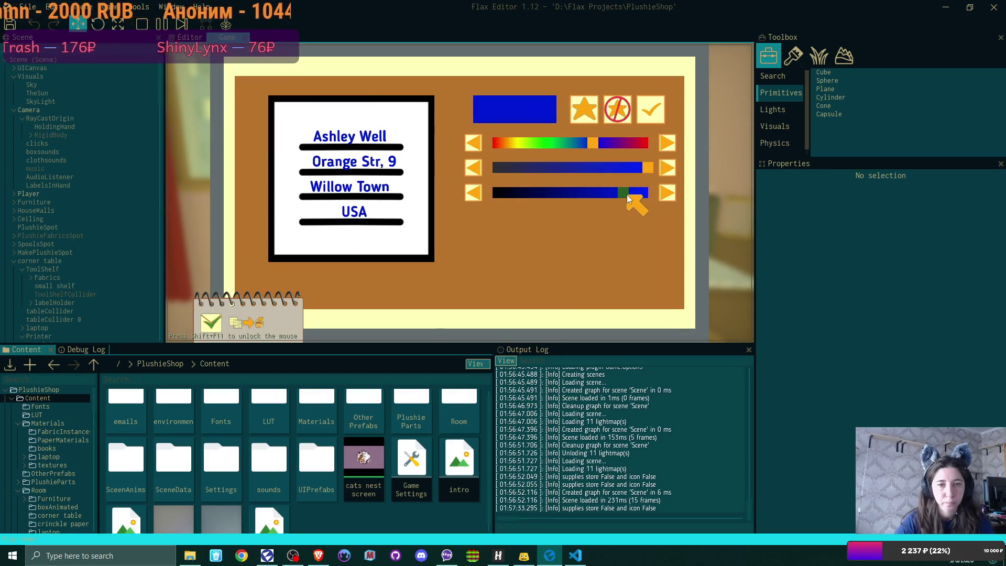
click(610, 144)
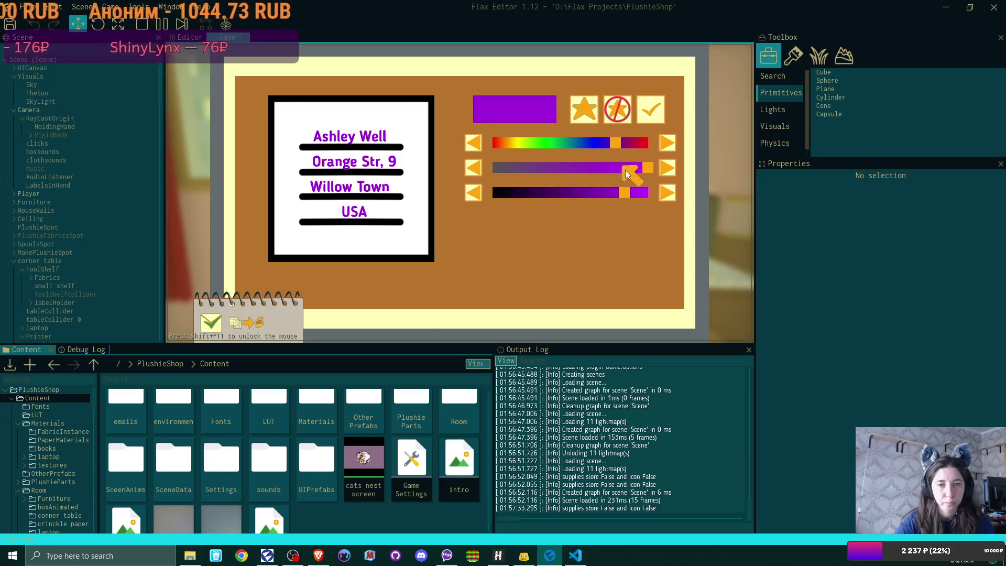
click(642, 110)
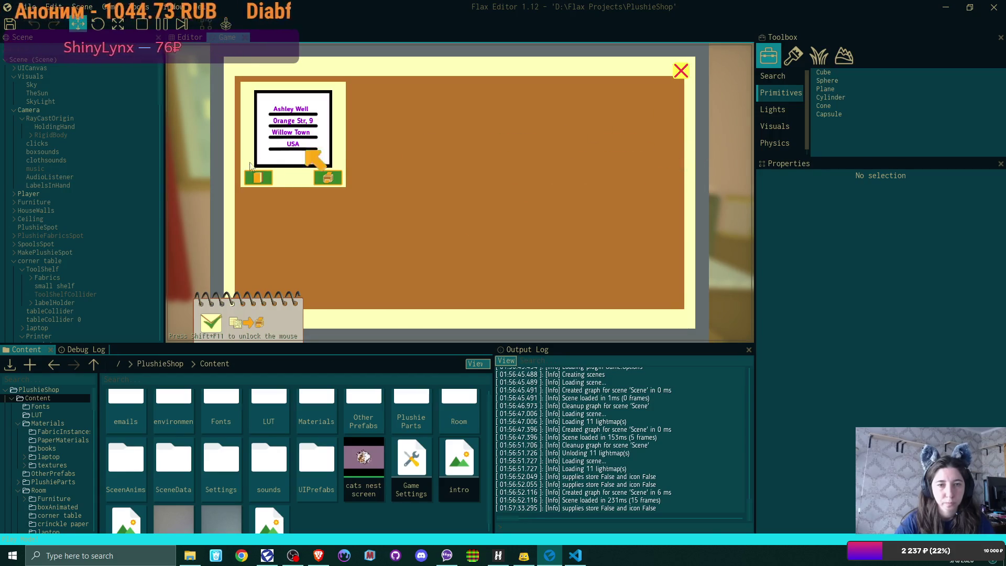
Confirm the purple address label, close the order popup and leave the laptop for the room
click(325, 176)
click(680, 71)
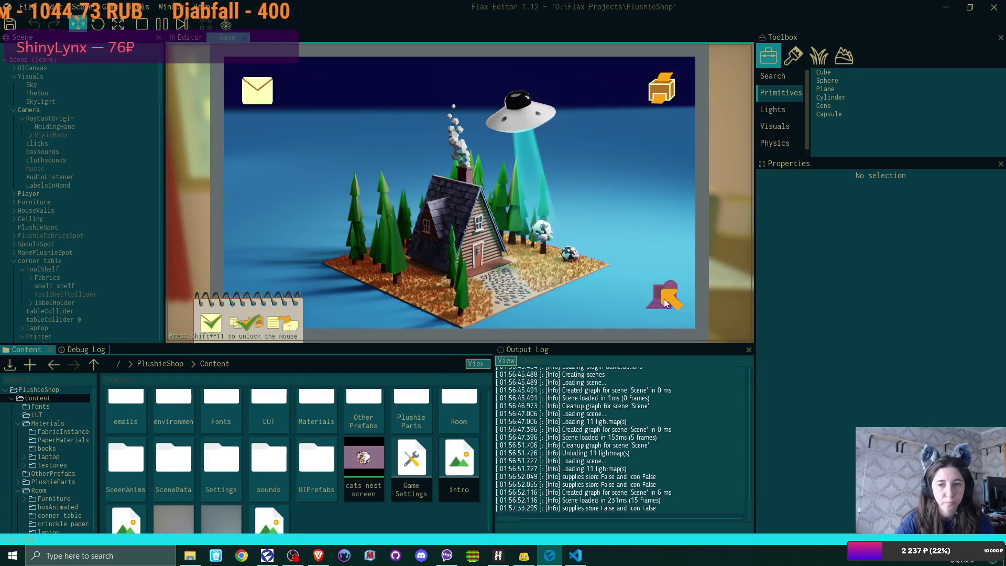
click(660, 293)
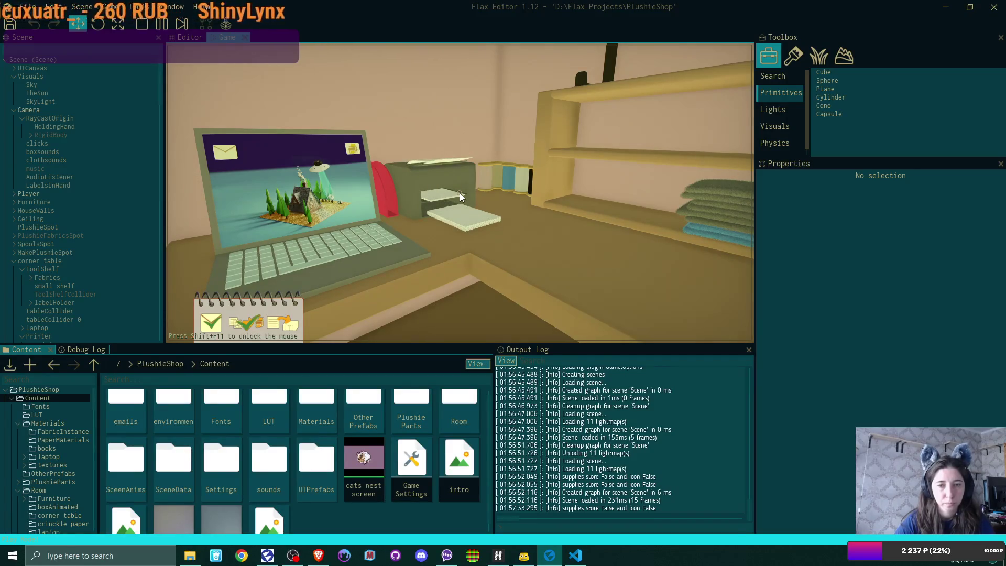
Pick up the printed address label, set it down, then pick up the white plushie and place it on the counter
click(460, 197)
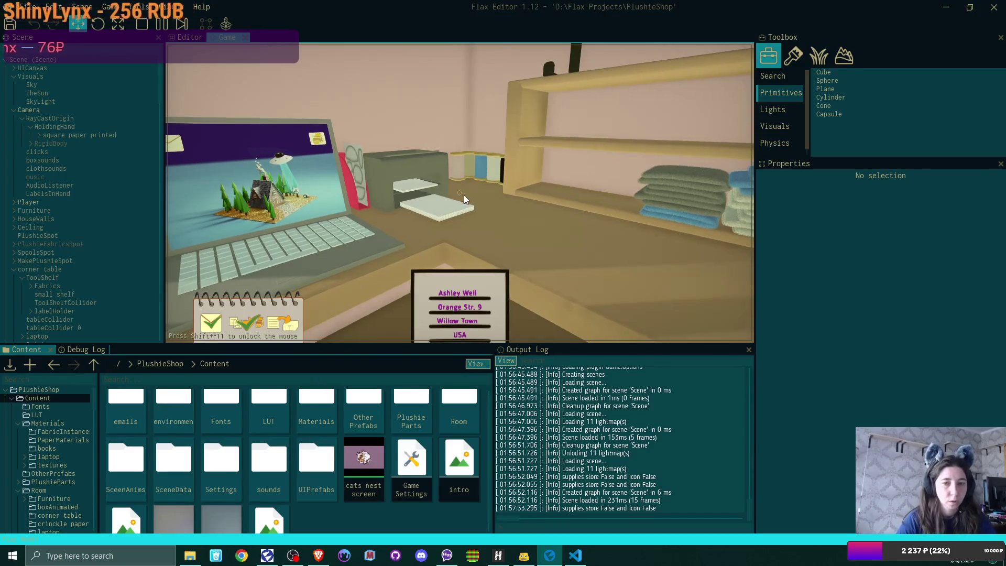
click(460, 198)
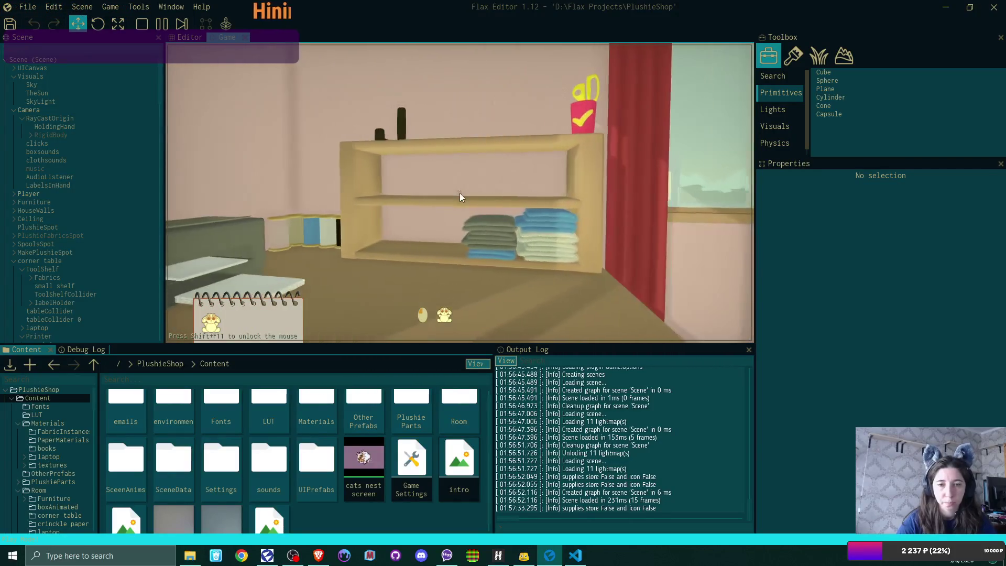
click(461, 197)
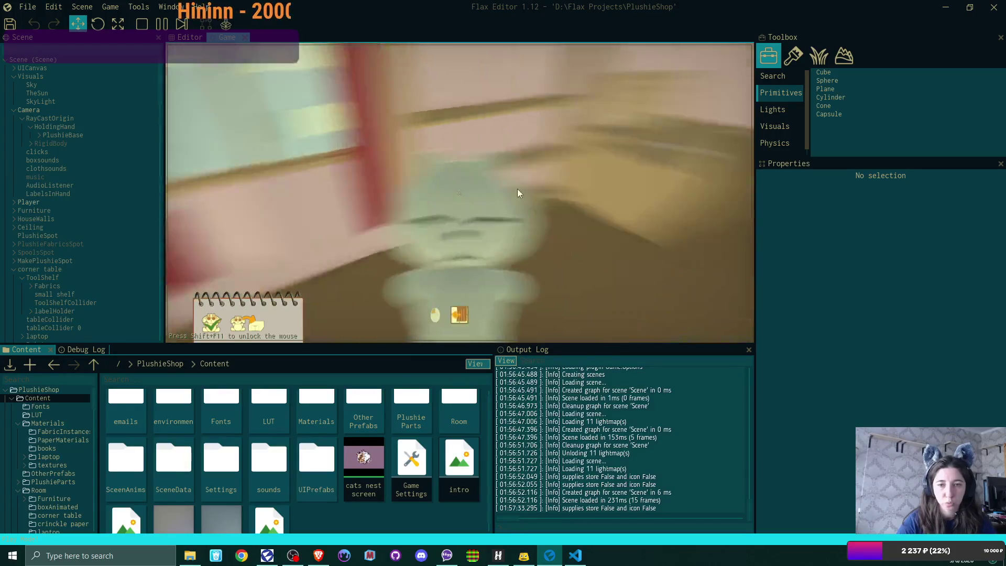
click(460, 197)
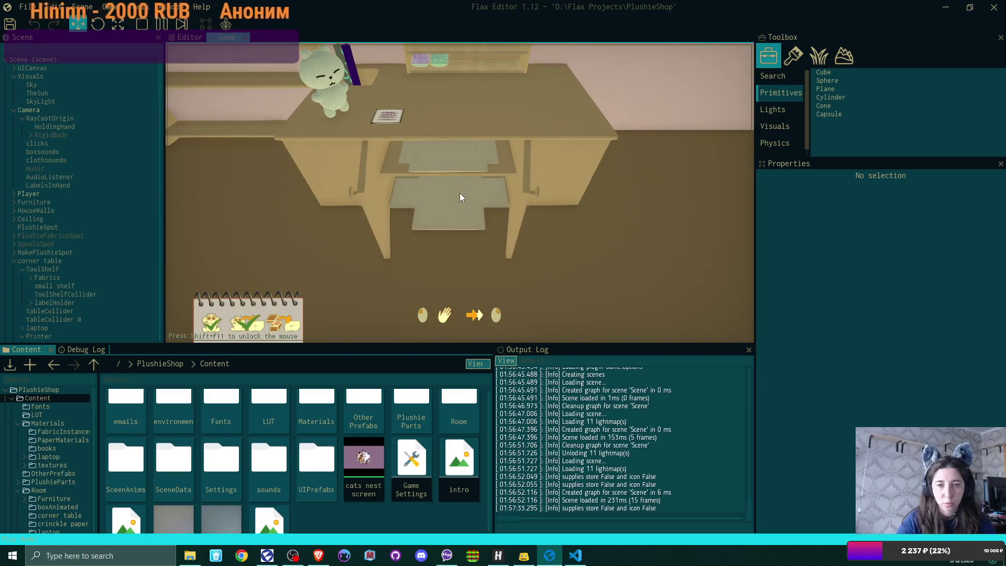
Pick up an empty shipping box from the lower shelf and set it on the desk
click(460, 197)
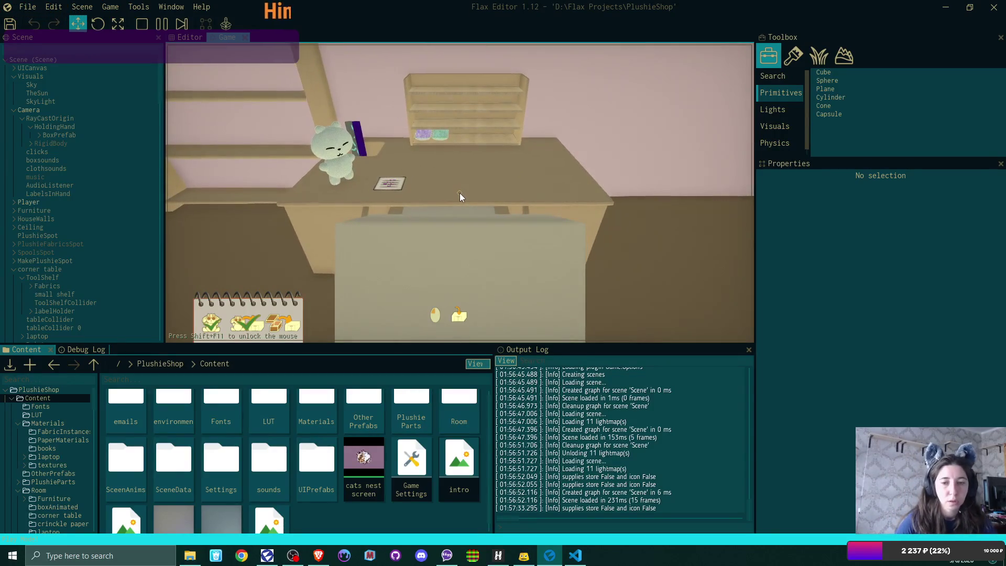
click(460, 197)
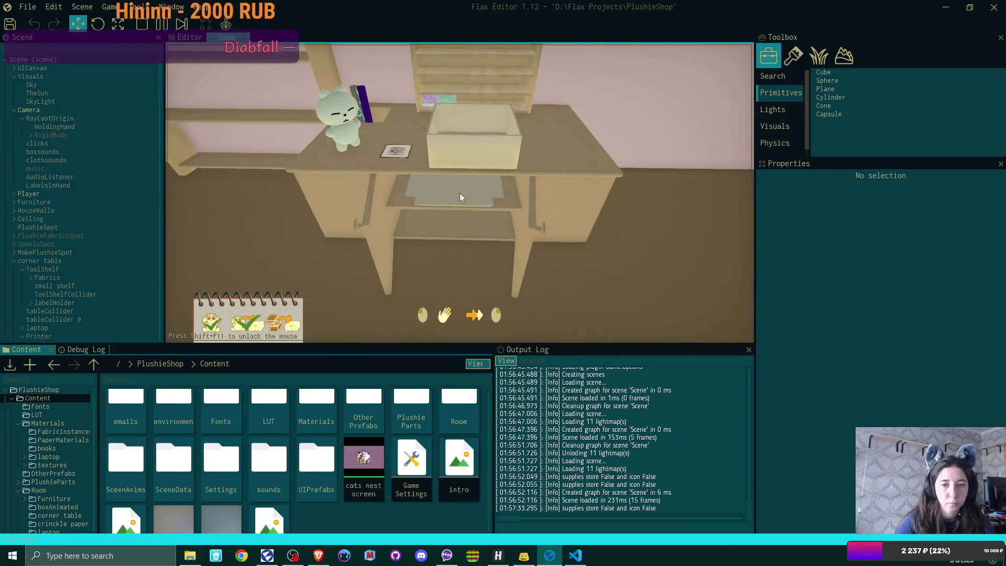
Set the lid aside, drop the plushie into the box and add the ghost-patterned fabric
click(461, 197)
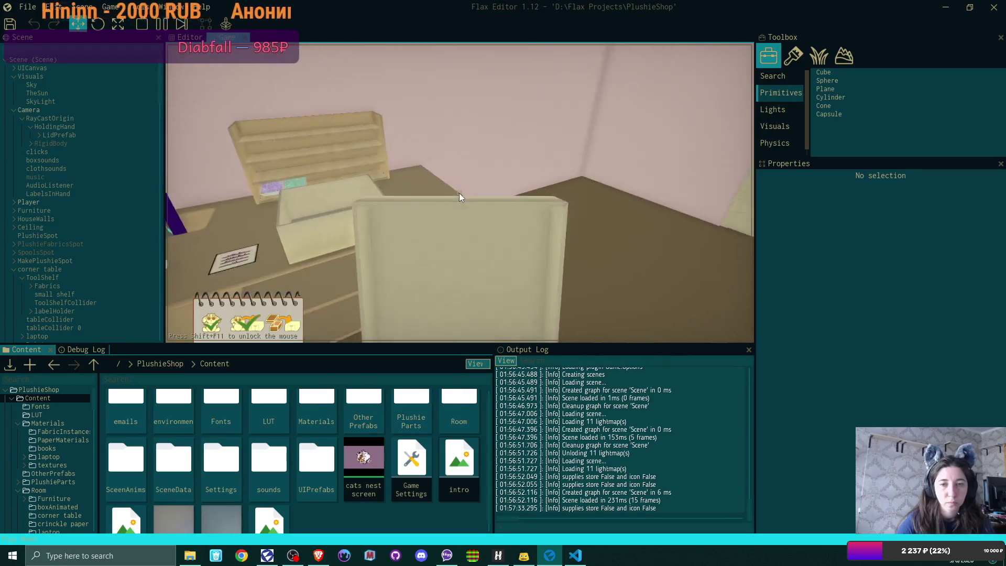
click(461, 197)
key(s)
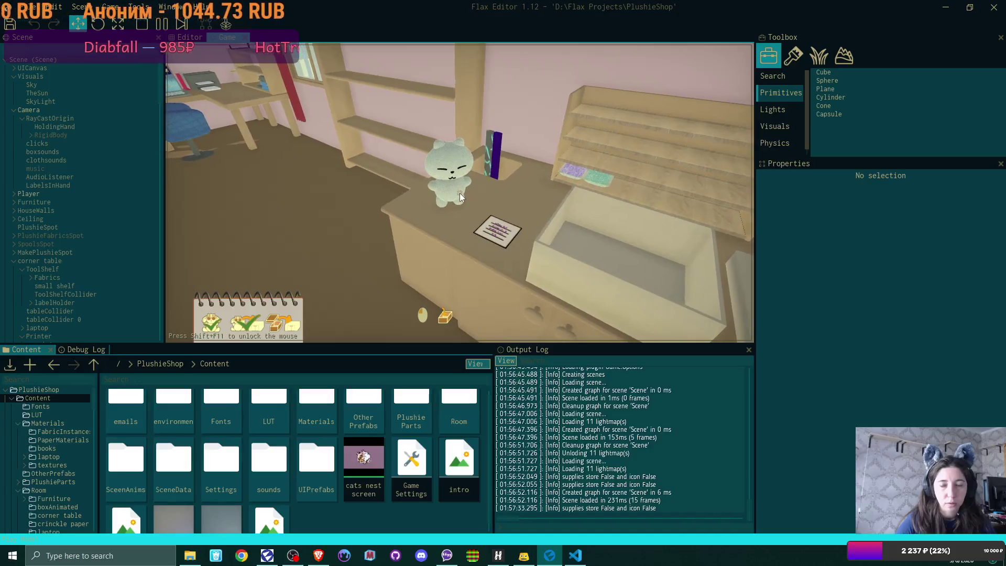
click(461, 198)
key(w)
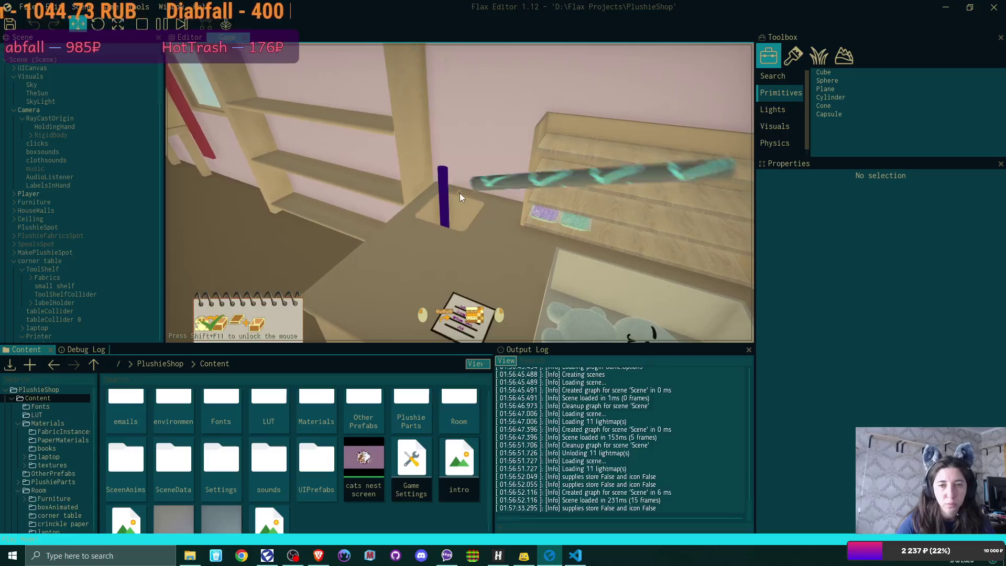
click(460, 198)
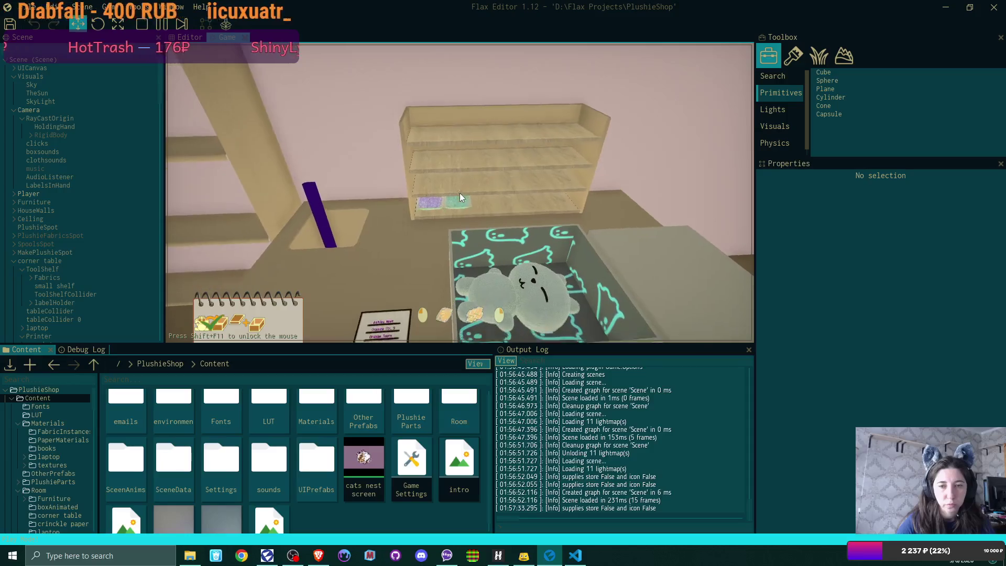
Try purple and teal crinkle paper, settle on green filling, and close the lid
click(461, 197)
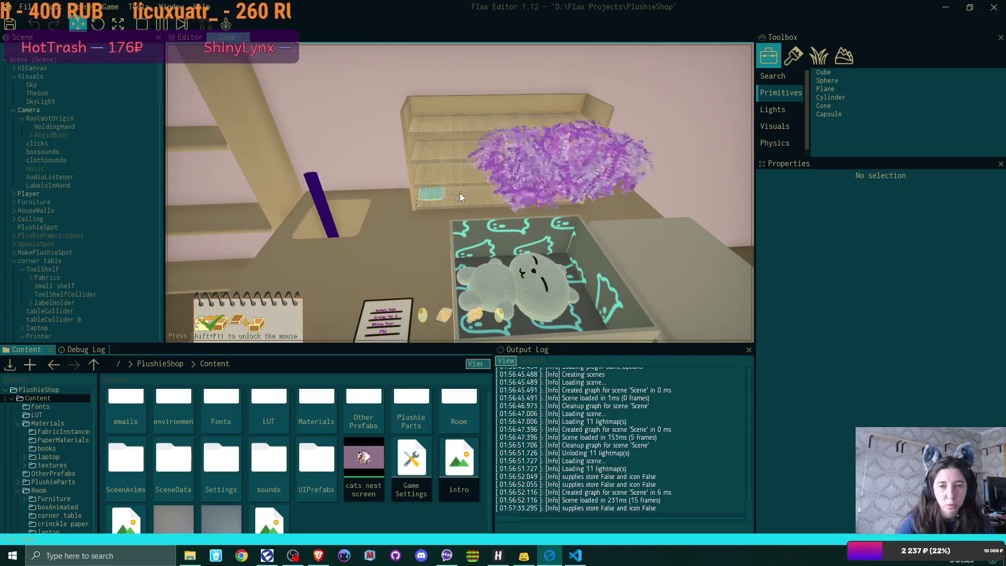
click(461, 198)
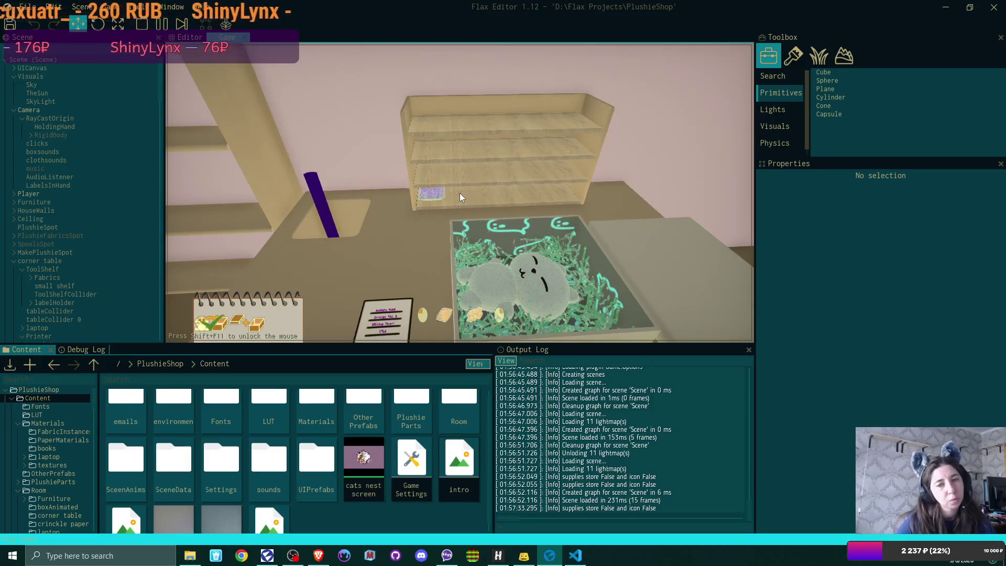
click(461, 198)
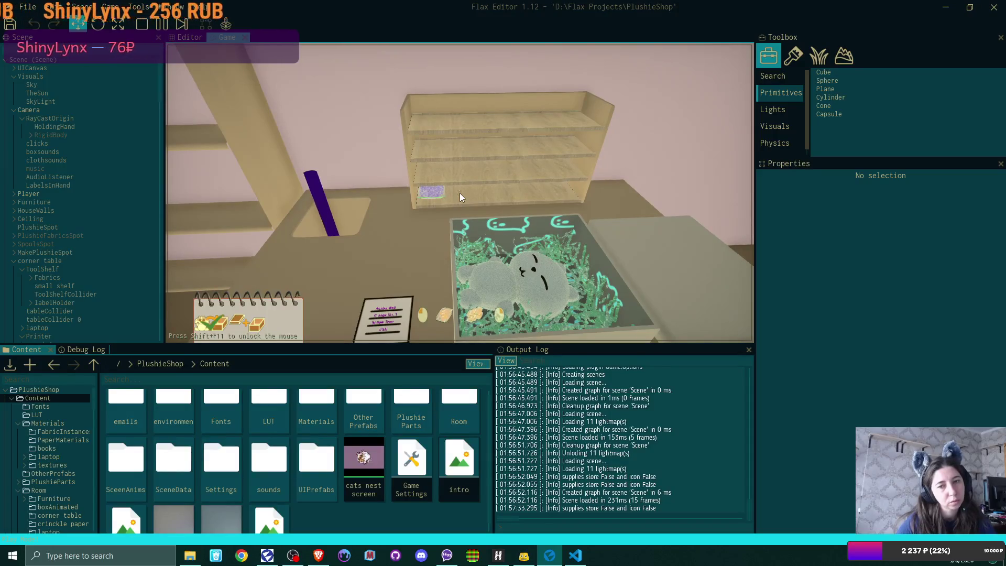
click(461, 198)
click(461, 198)
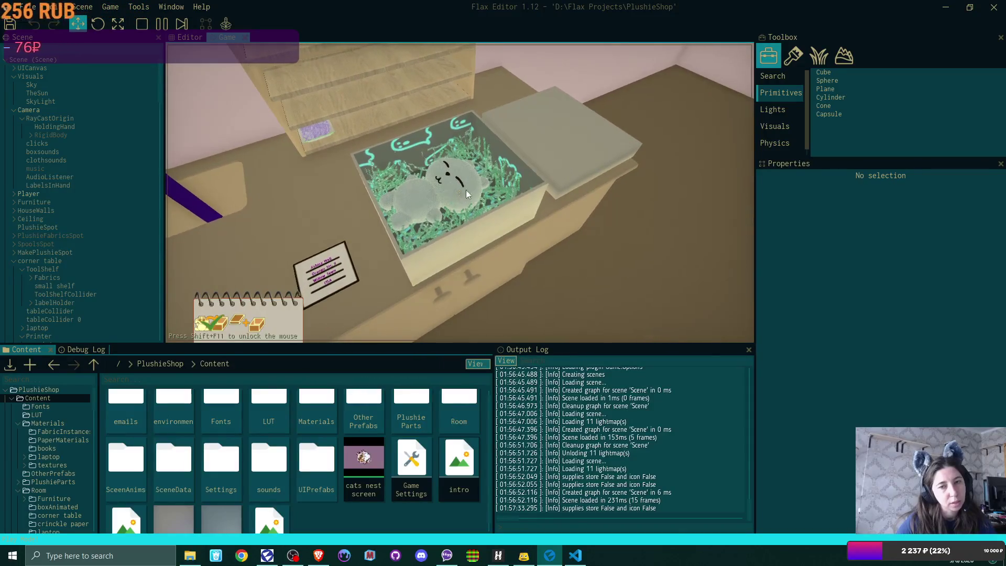
click(460, 198)
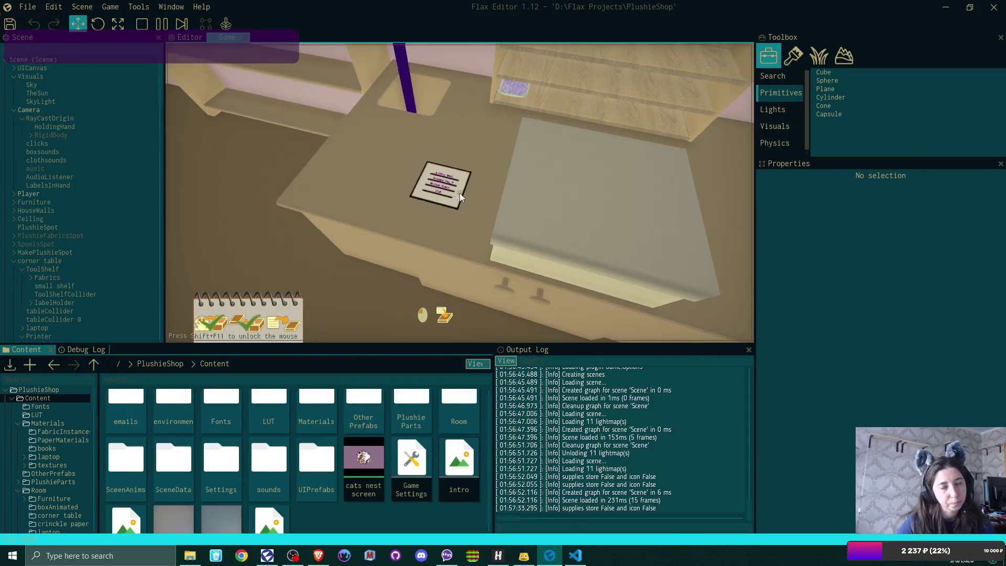
Attach the address label, drop off the package, and bring up the sleep prompt at the bed
click(461, 197)
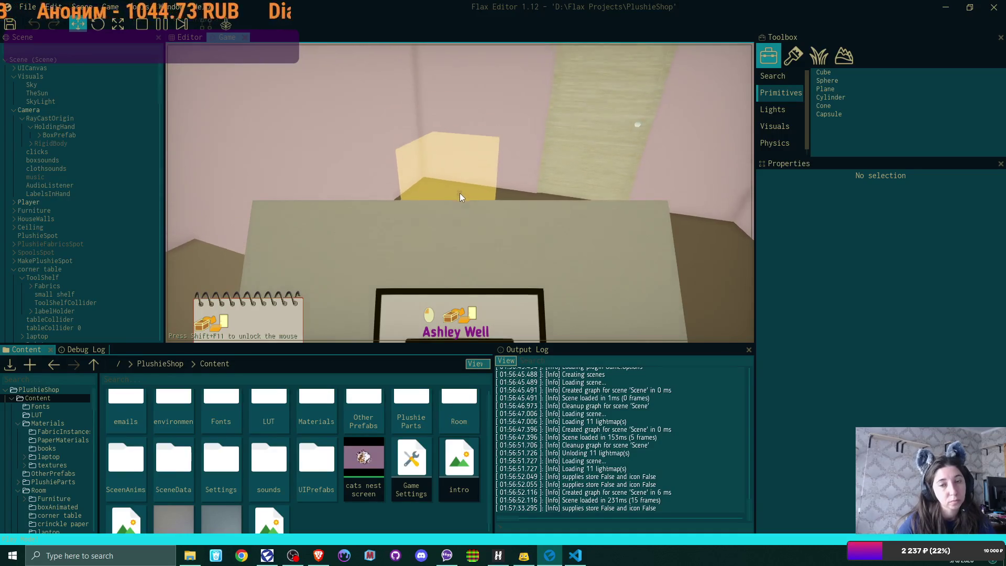
click(461, 196)
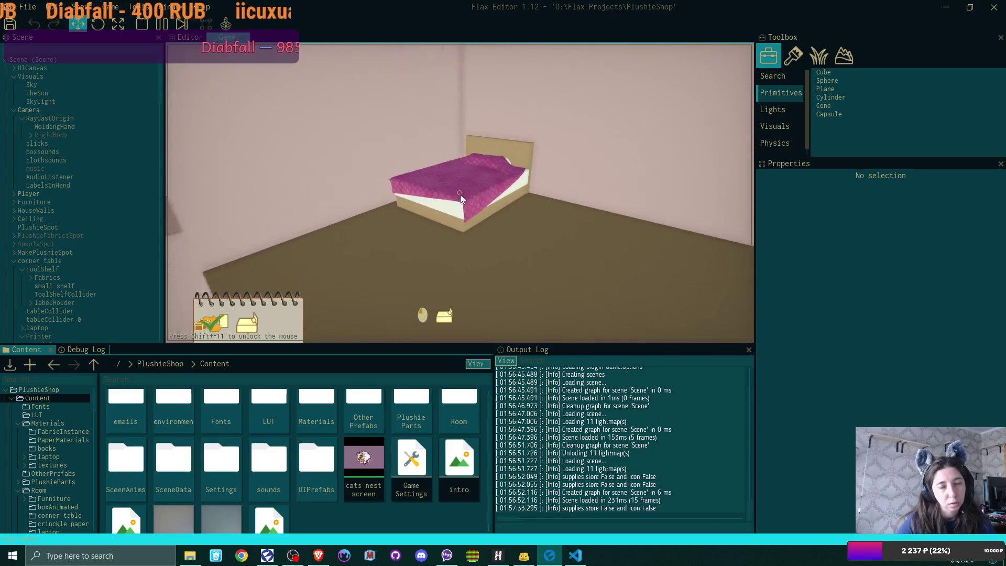
click(461, 196)
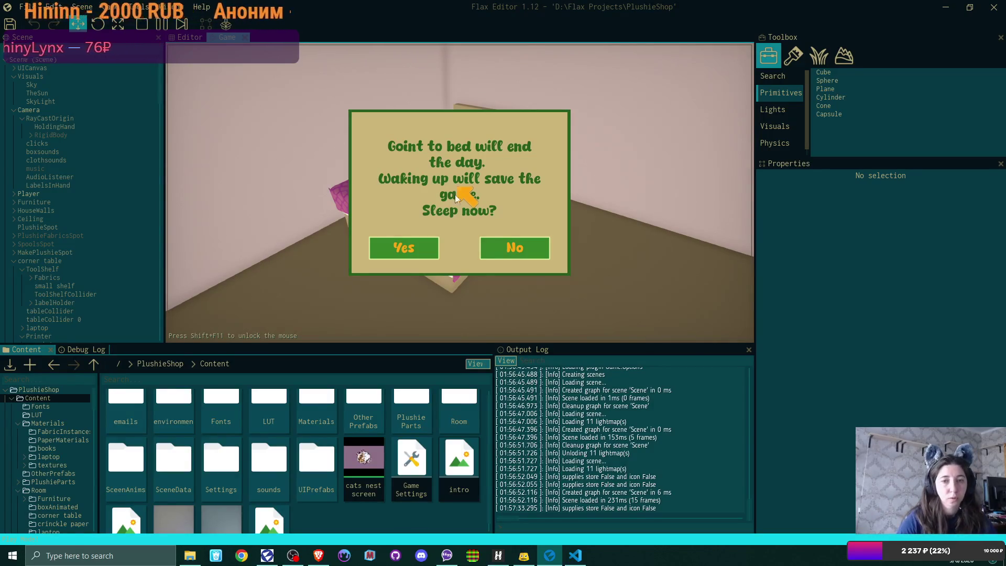
Confirm sleeping, dismiss the day summary, and walk to the desk laptop
click(412, 248)
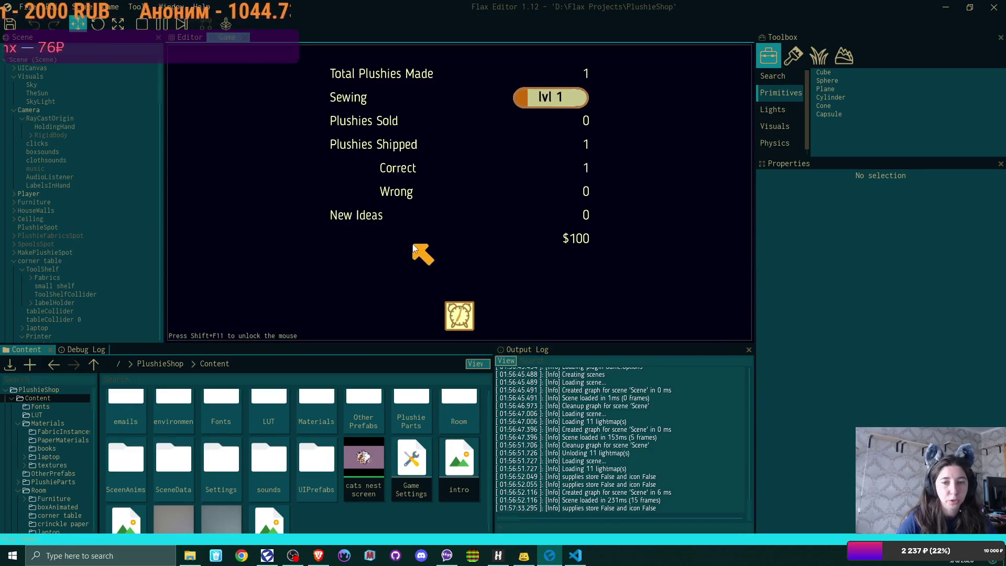
click(462, 299)
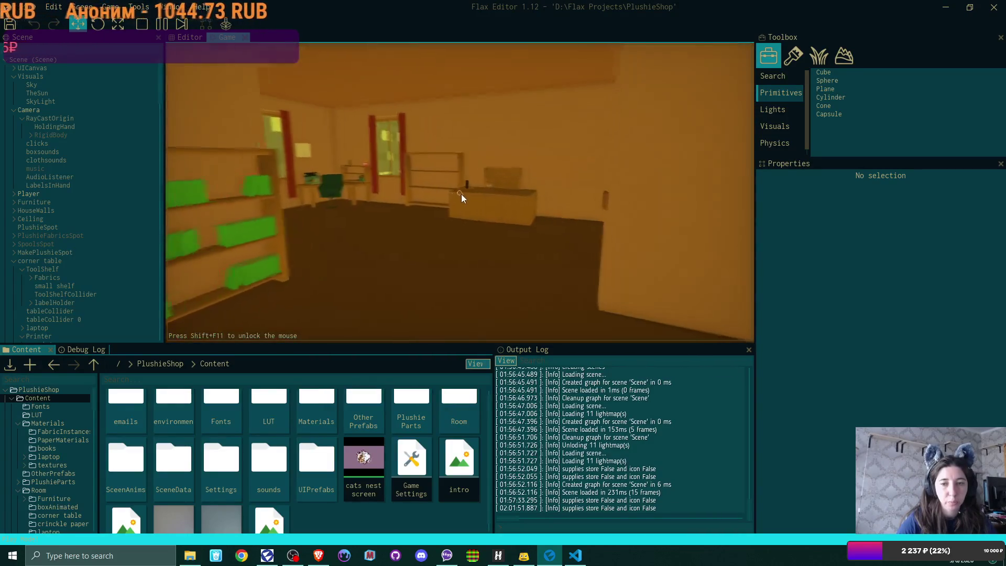
key(w)
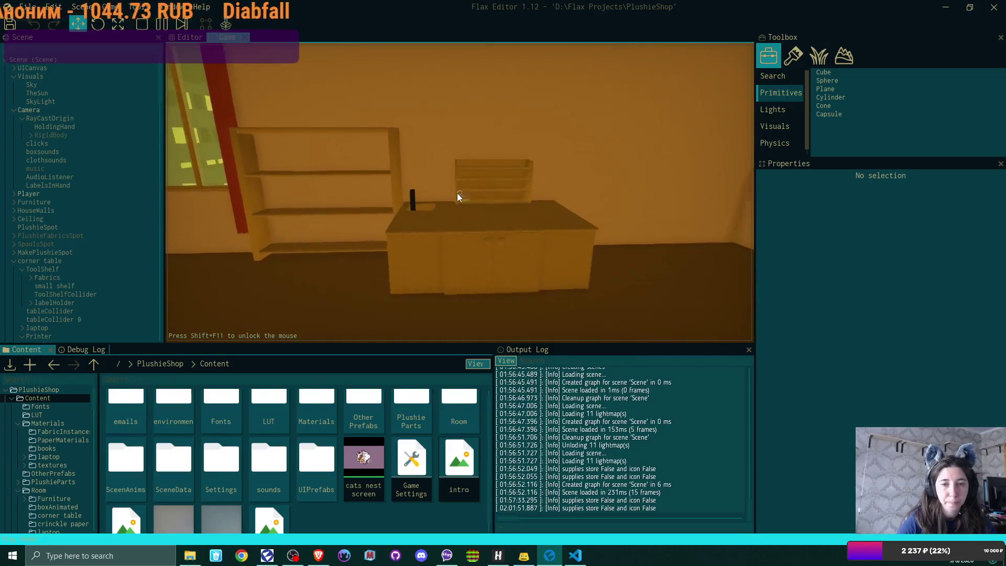
key(w)
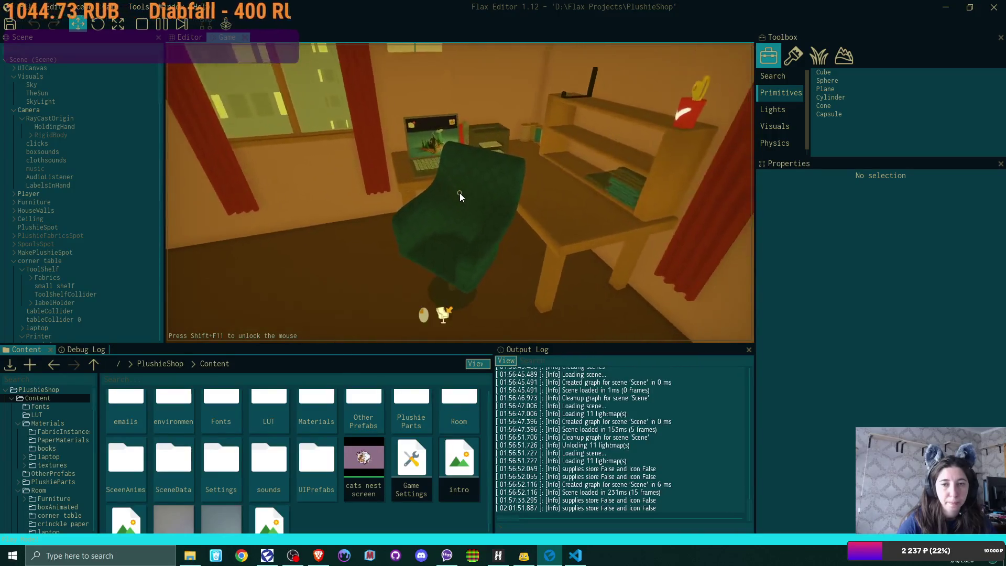
click(455, 193)
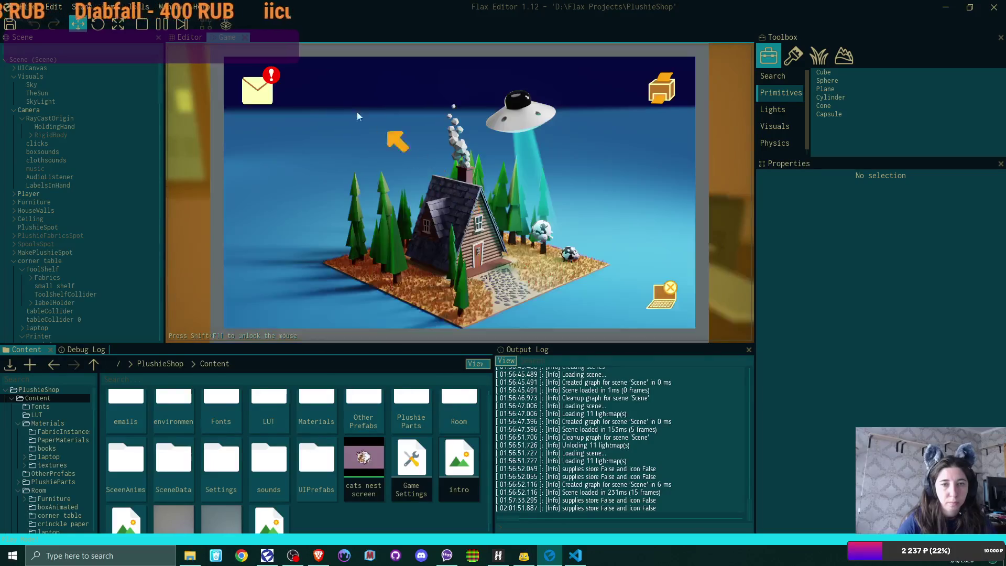
Read the customer's thank-you email, close the mail, and enter the supplies shop
click(265, 98)
click(393, 138)
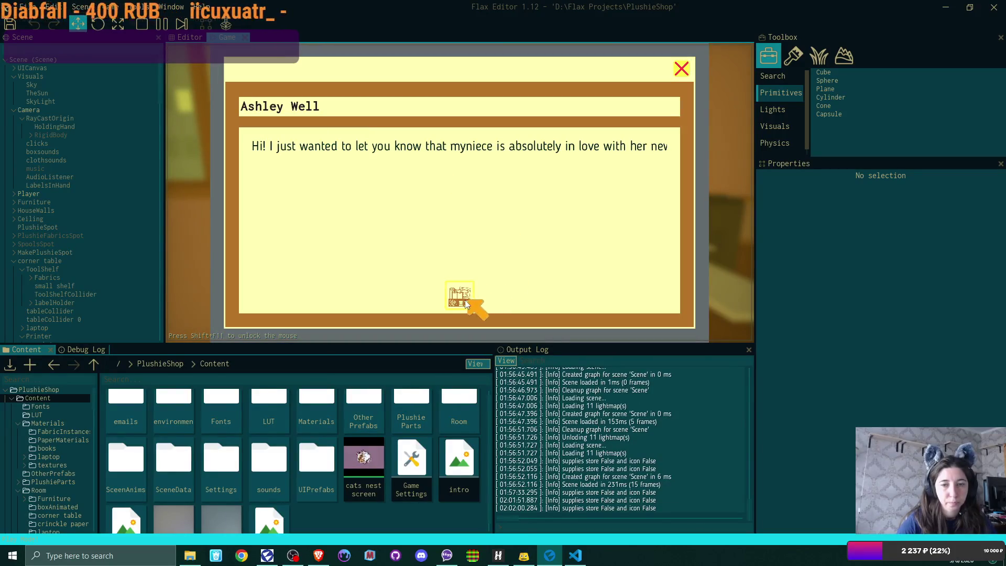
click(465, 300)
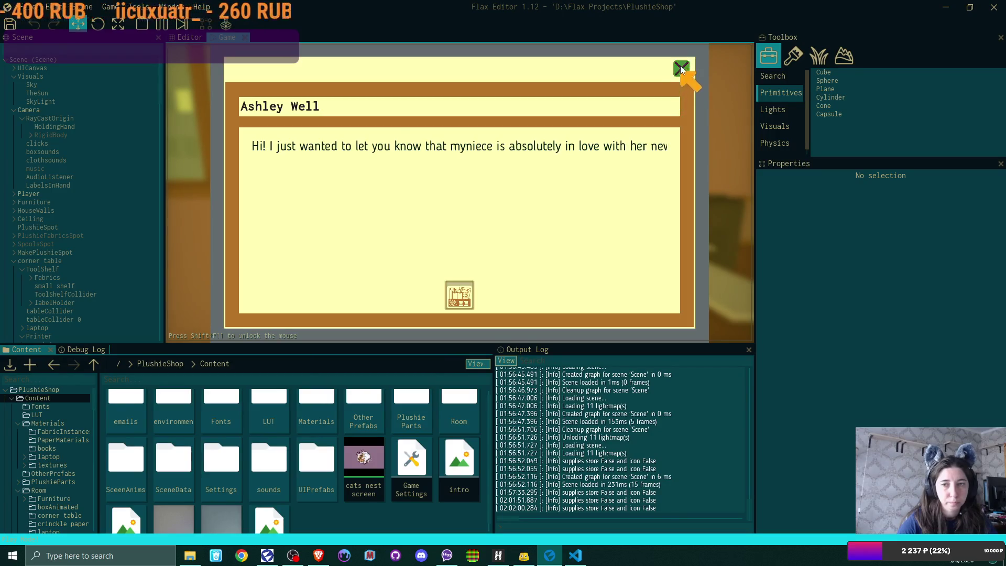
click(680, 65)
click(681, 65)
click(308, 88)
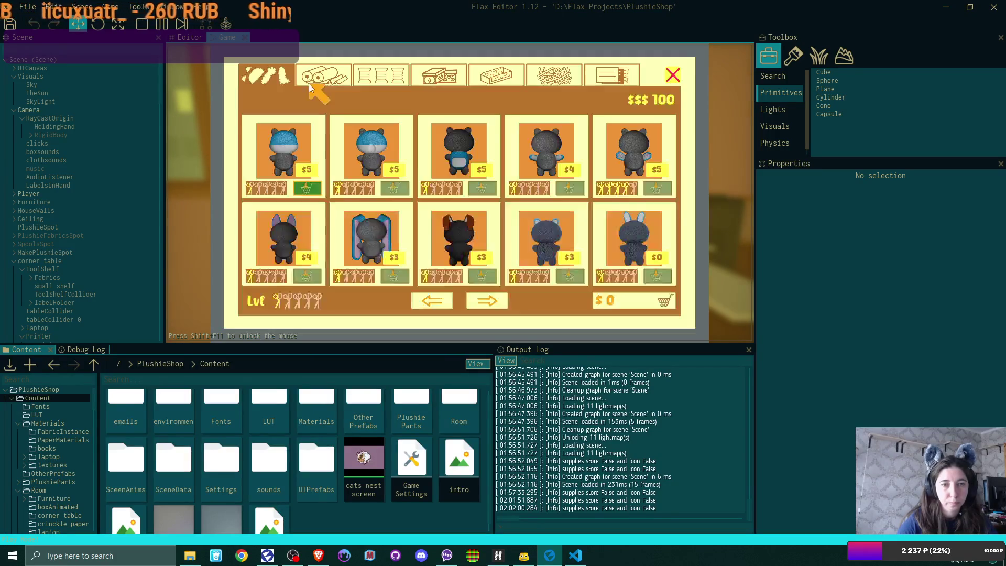
Add fabric rolls and the teal and pink thread spools to the cart
click(330, 76)
click(311, 278)
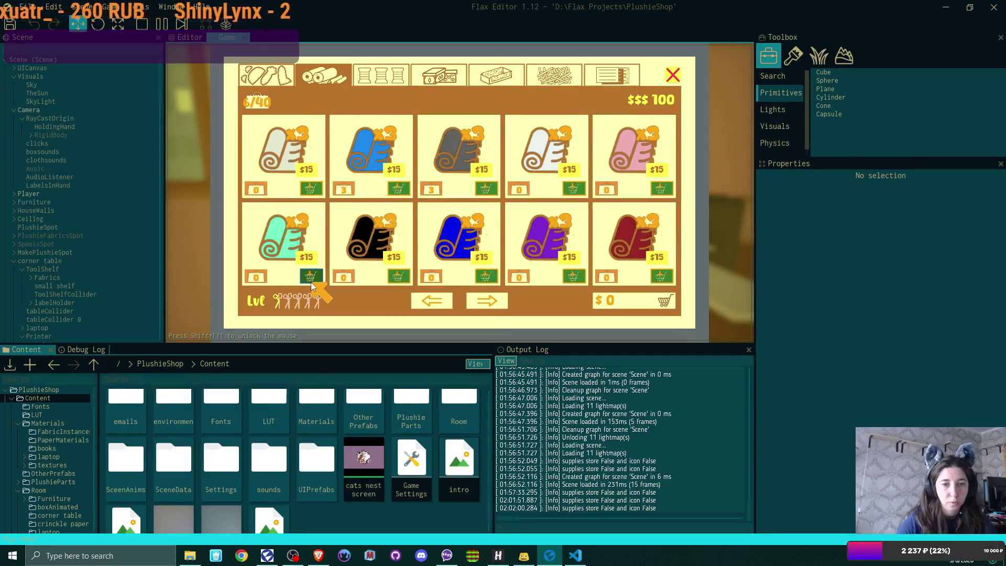
click(659, 189)
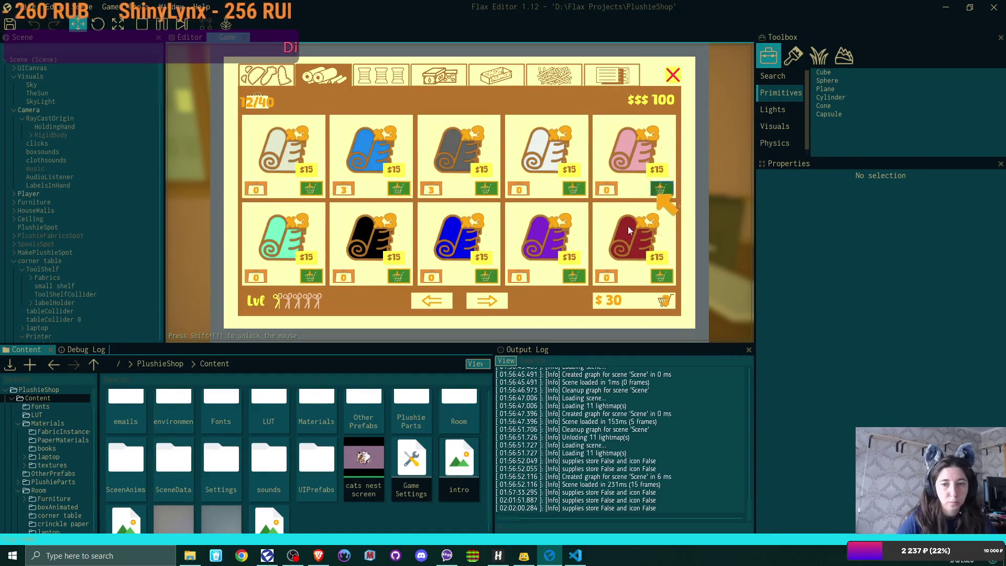
click(493, 301)
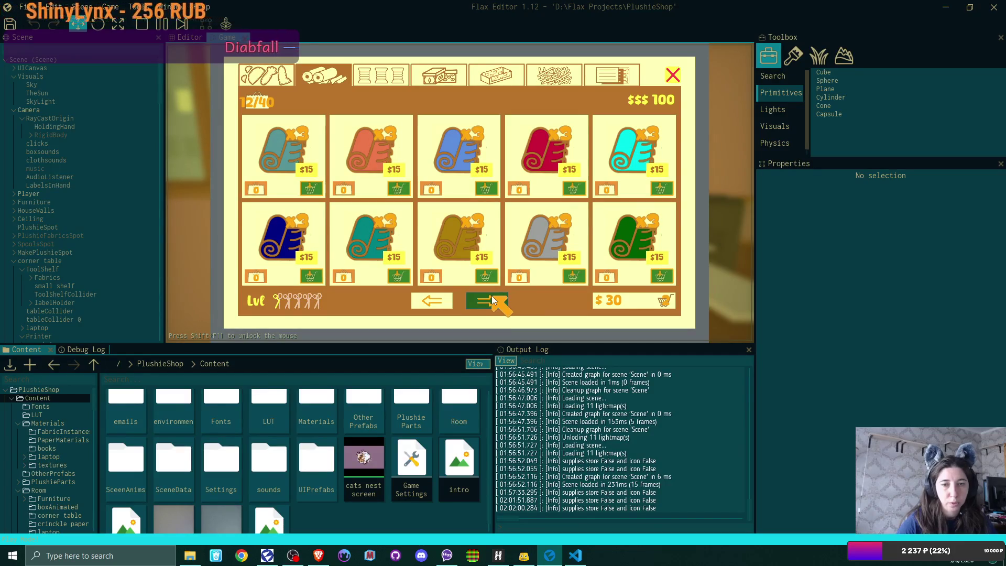
click(493, 301)
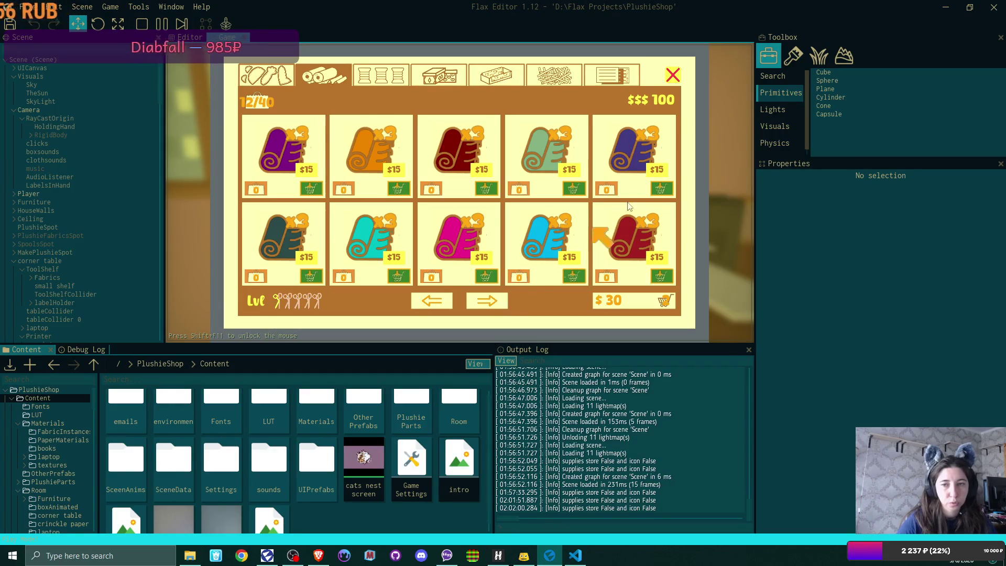
click(387, 73)
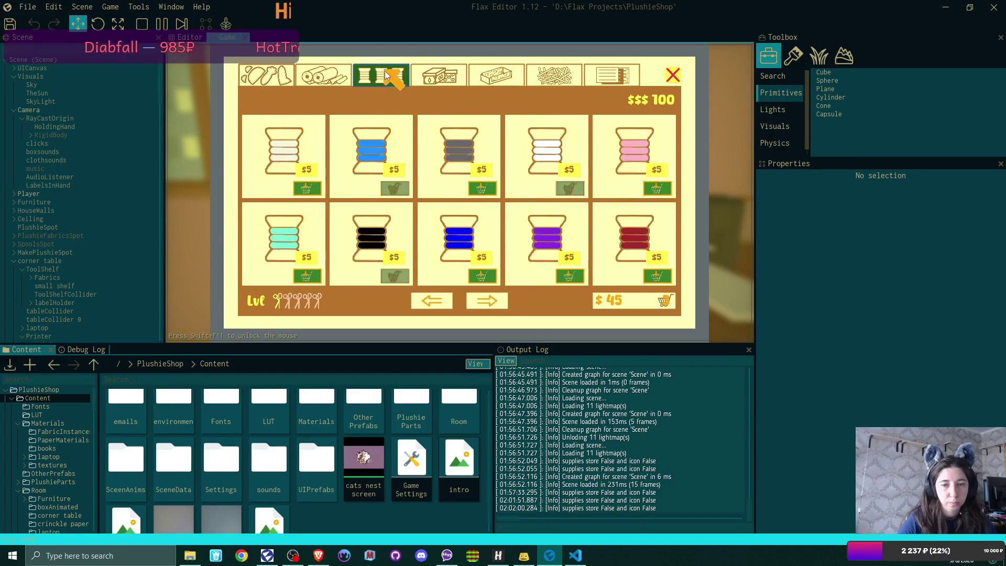
click(308, 275)
click(658, 189)
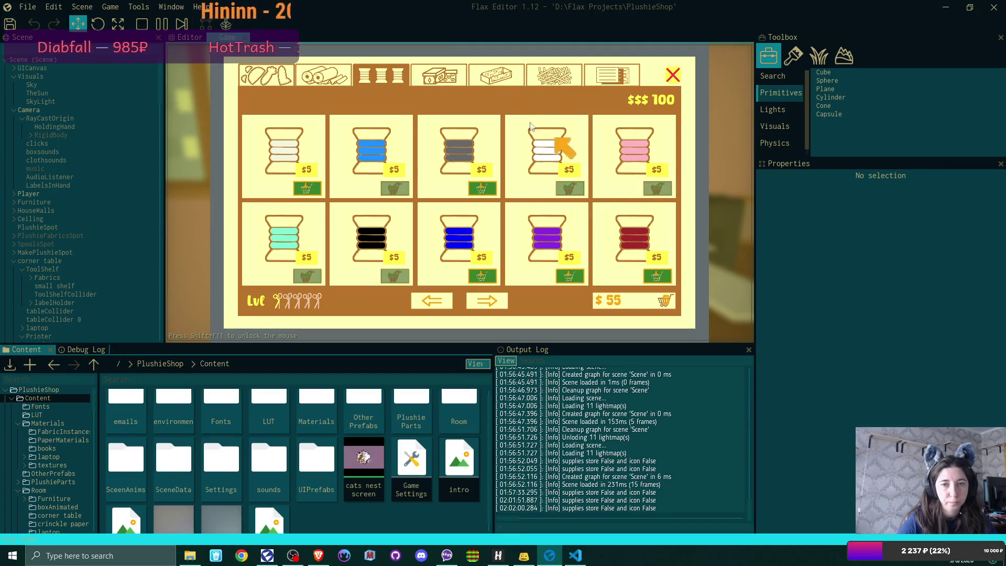
click(442, 74)
Add the green, yellow and black boxes and two stick bundles to the cart
click(402, 189)
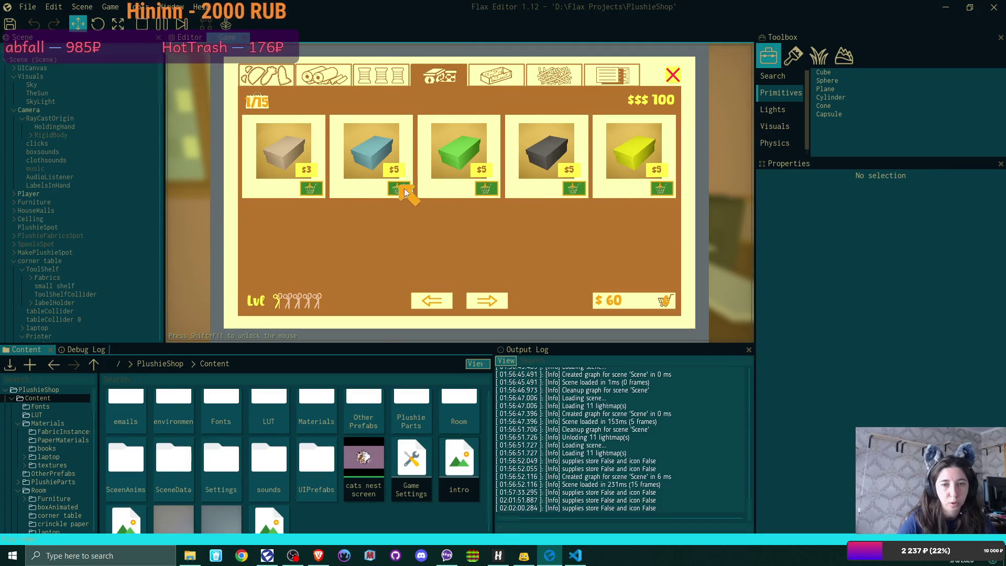
click(494, 187)
click(655, 186)
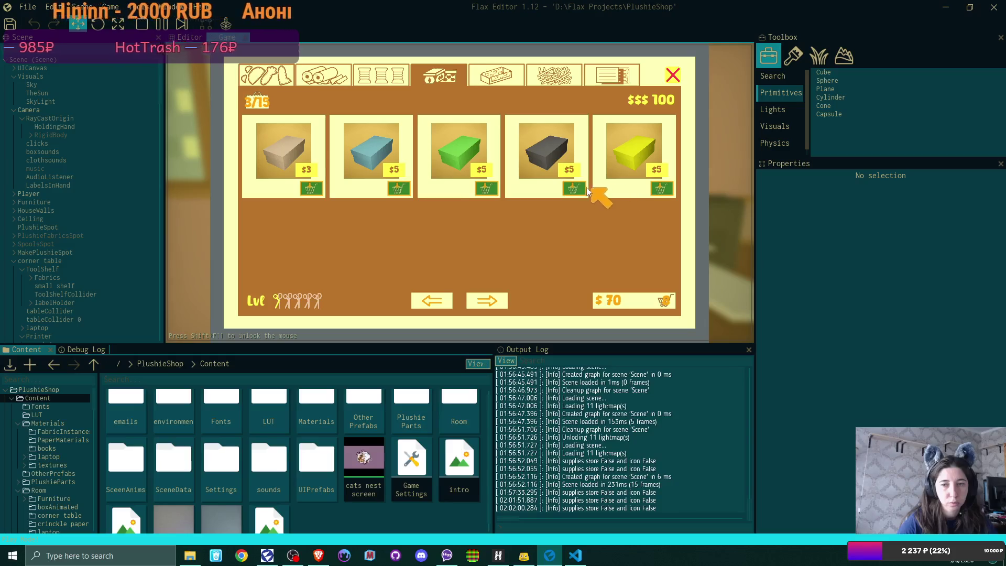
click(573, 188)
click(610, 77)
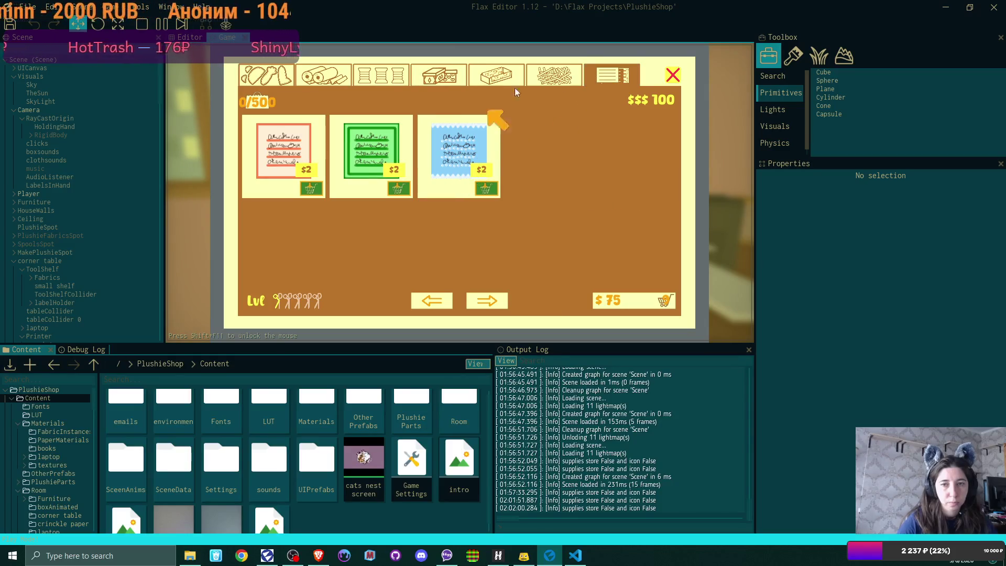
click(554, 76)
click(485, 189)
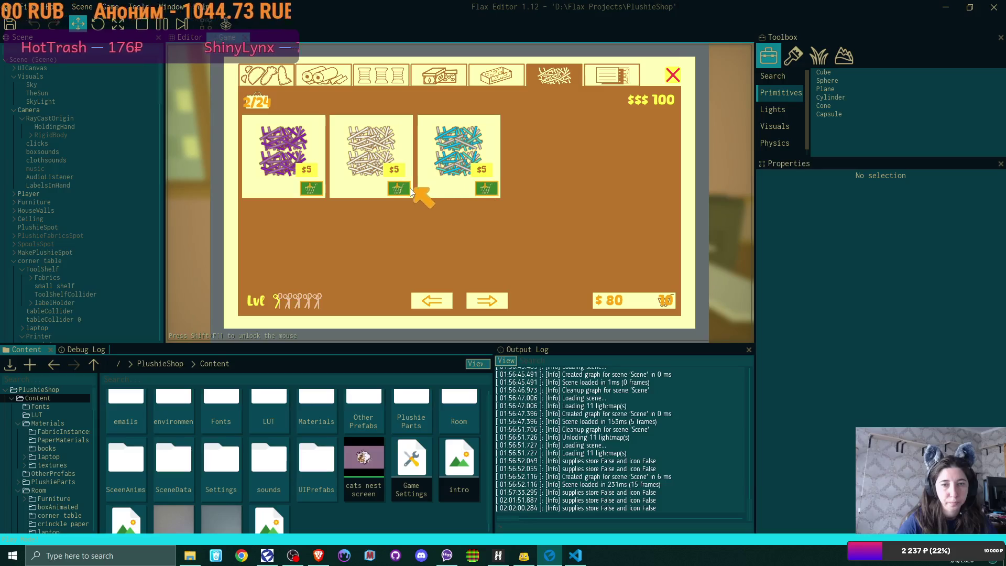
click(313, 189)
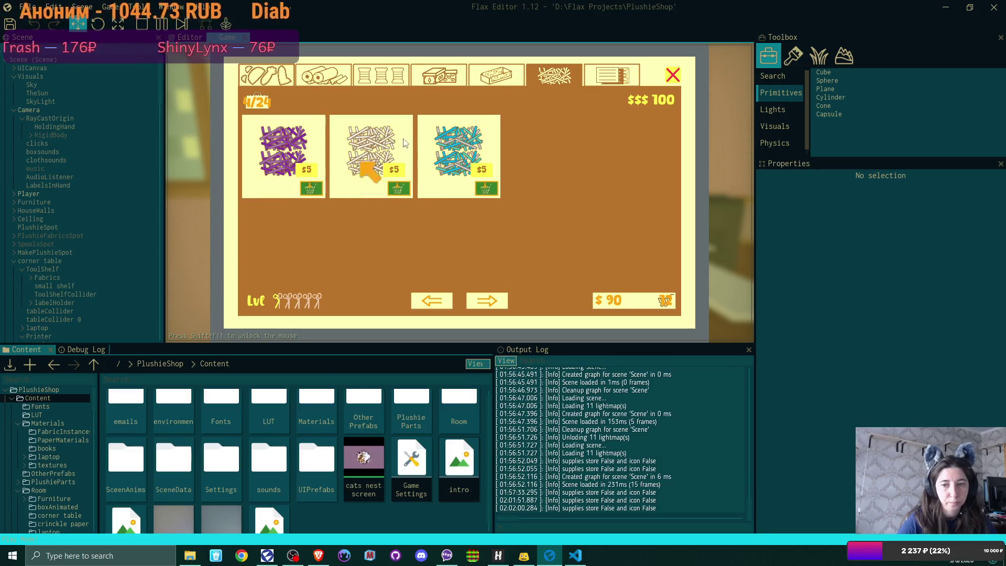
Add the pink fabric and another fabric, pay the $100 cart, and leave the laptop
click(496, 76)
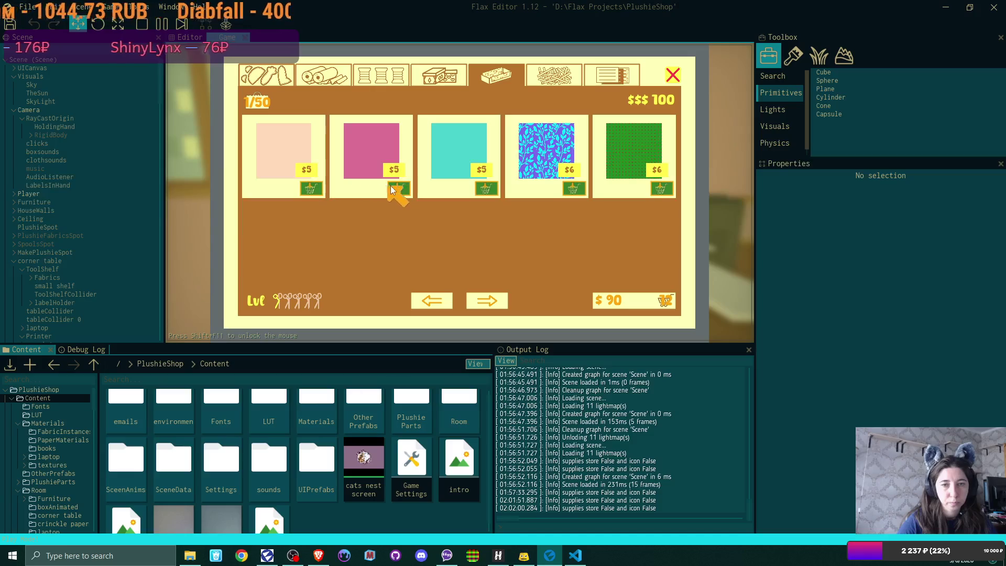
click(396, 188)
click(485, 189)
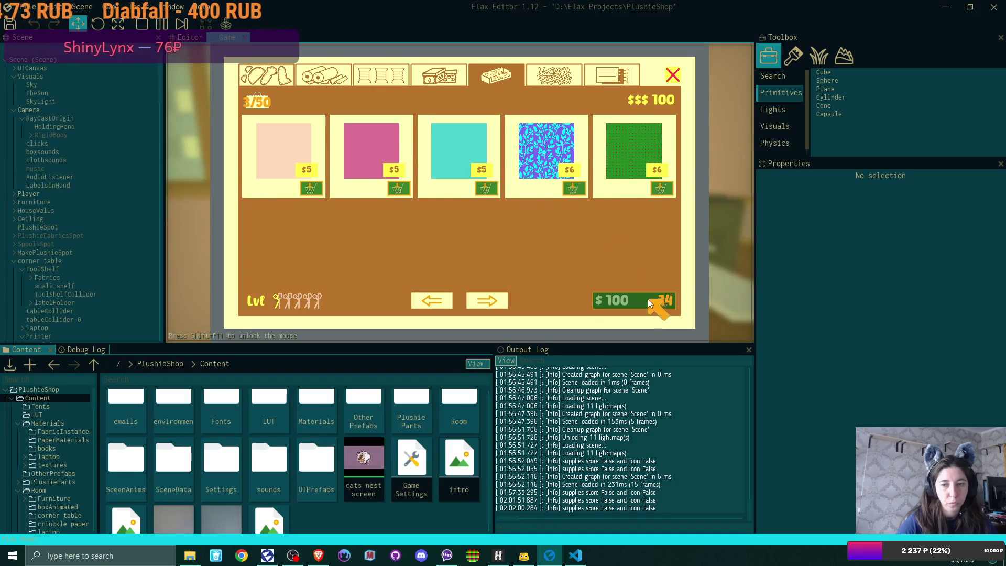
click(653, 300)
click(672, 74)
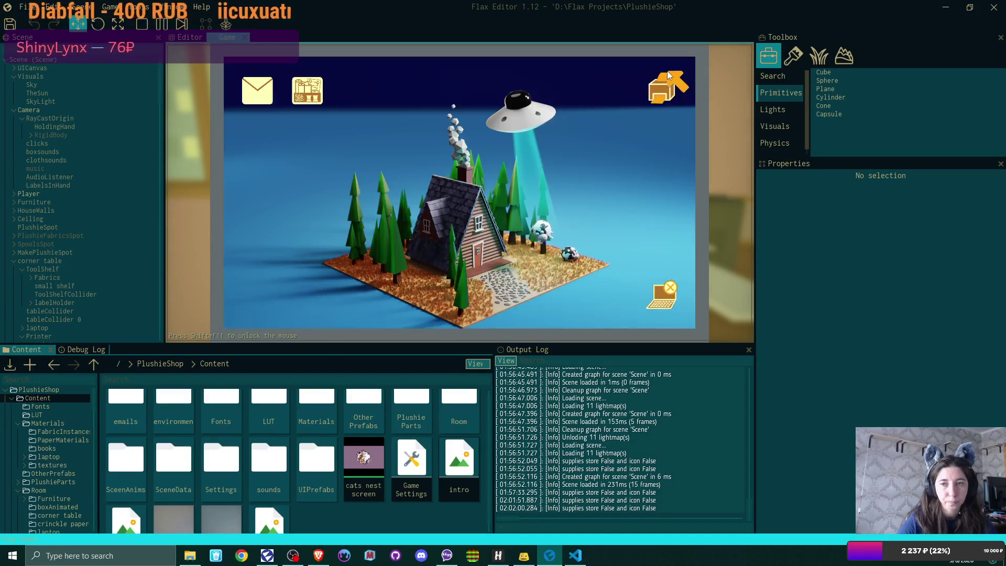
click(669, 288)
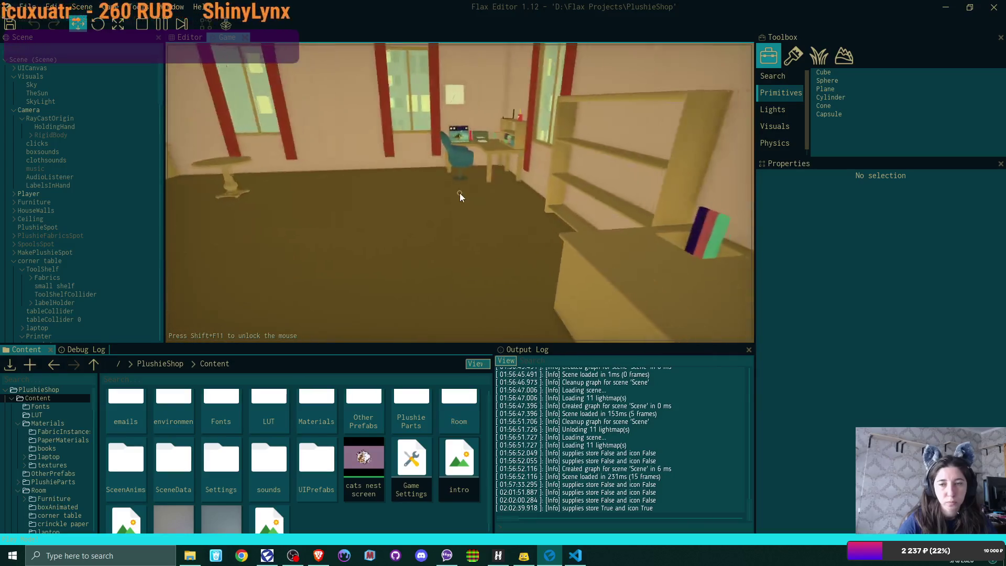
Read the sell-plushies-online email on the laptop, follow its store link, and return to the room
key(w)
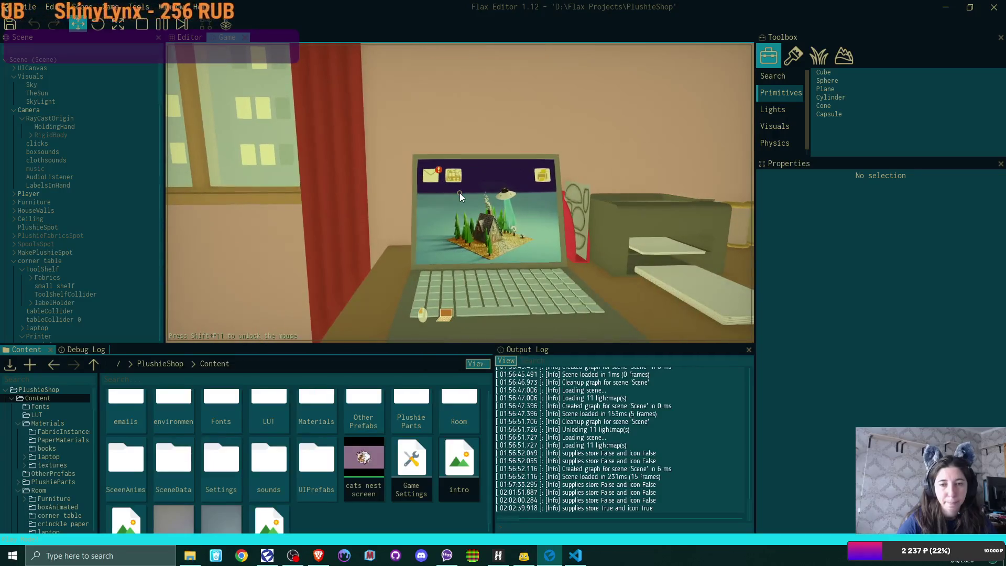
click(461, 197)
click(252, 94)
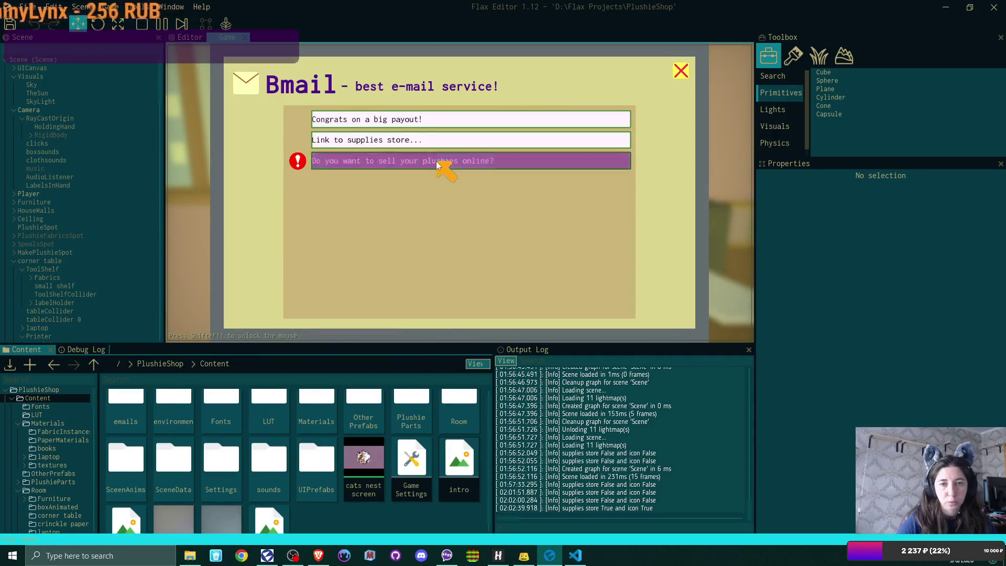
click(437, 161)
click(459, 288)
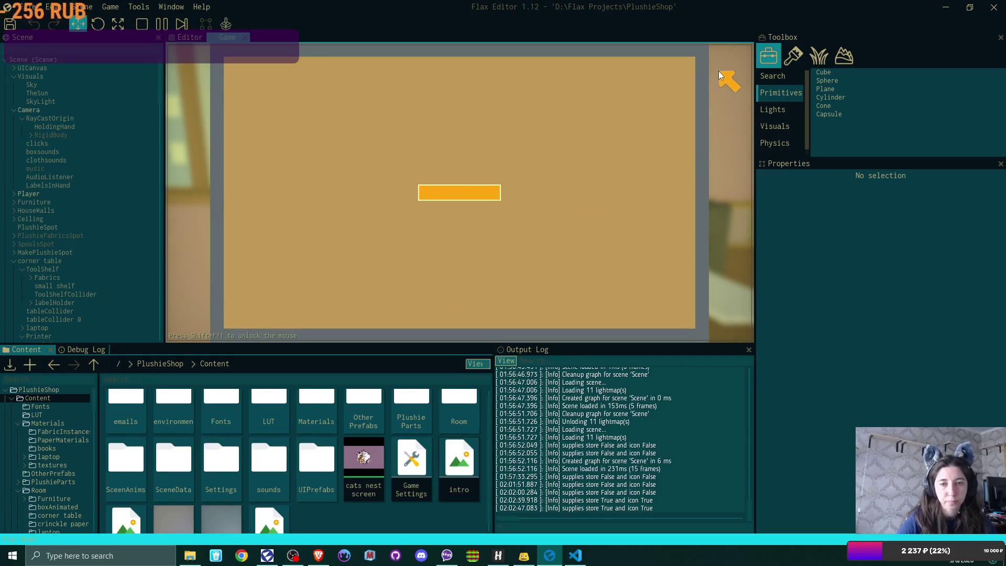
click(681, 68)
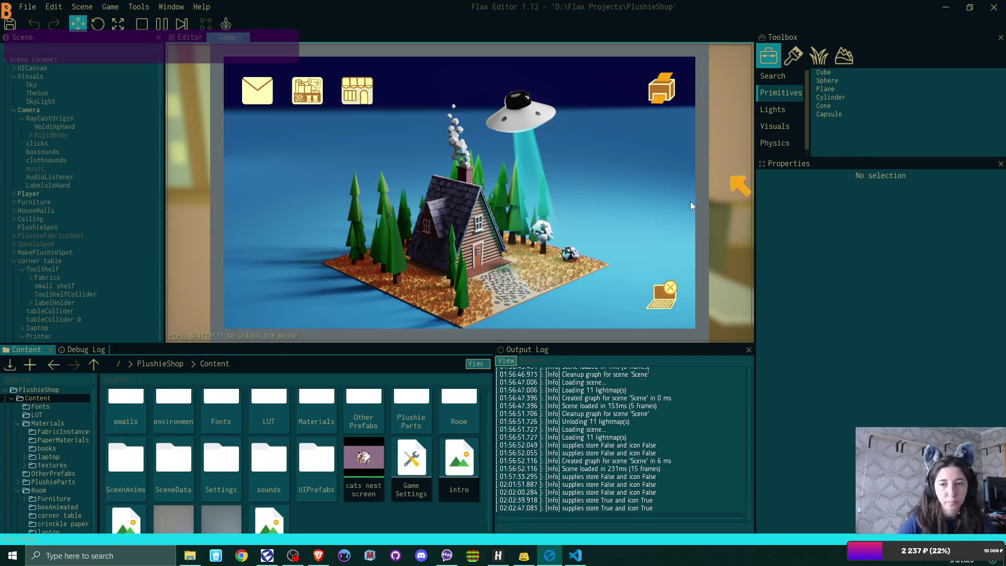
click(667, 299)
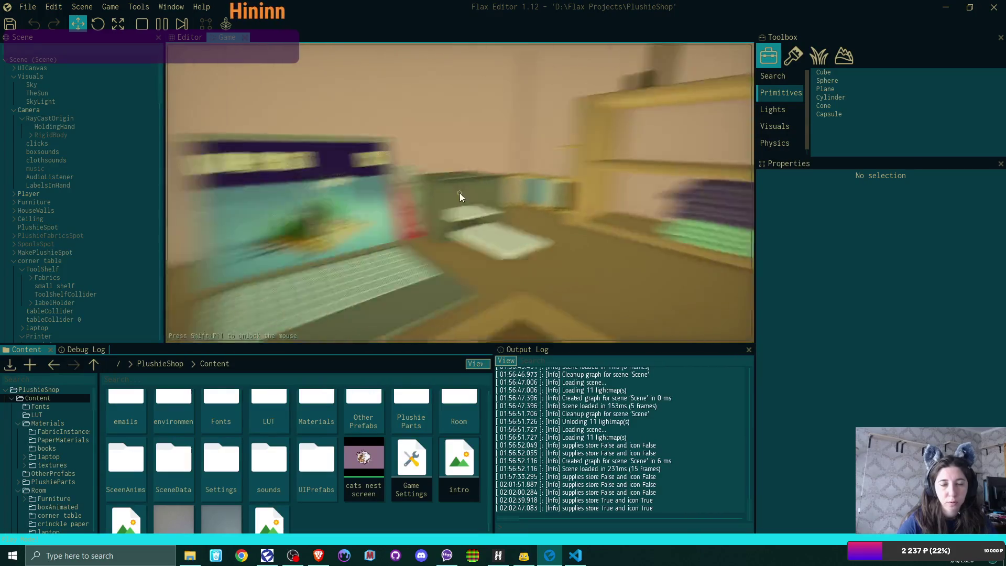
click(460, 198)
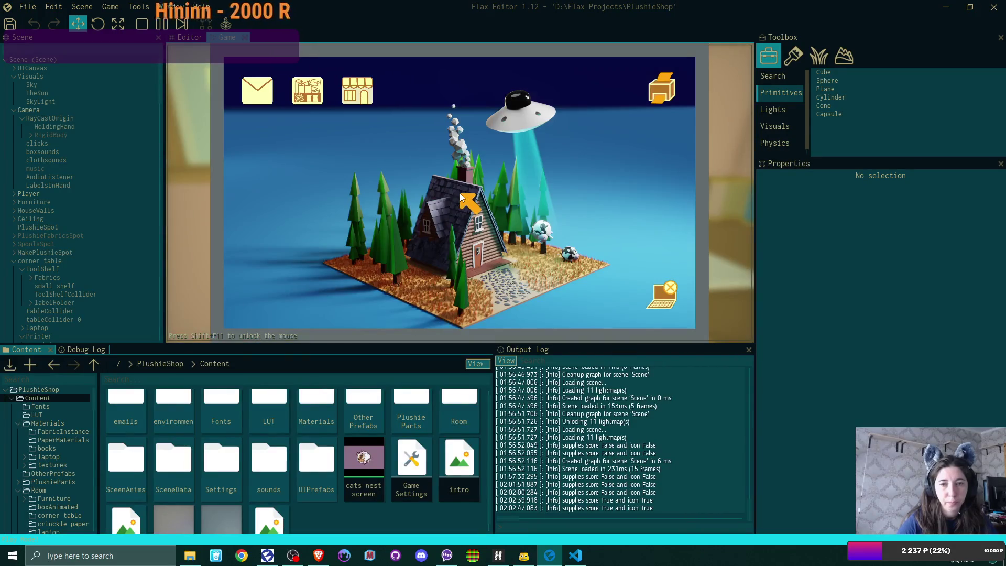
click(666, 294)
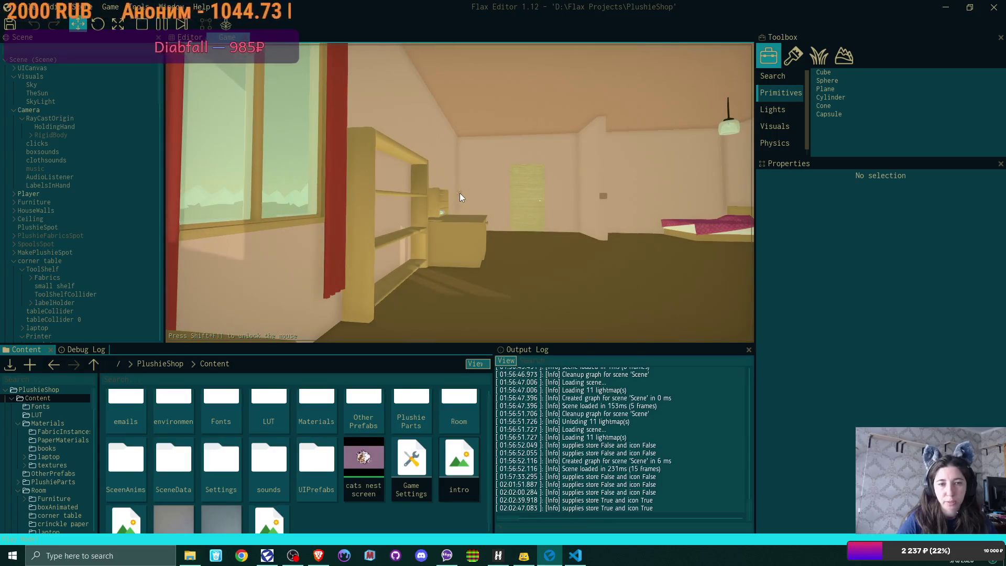
Recolour the plushie with purple-grey fabric, cream arms and cream eyes, nose and mouth, then carry it
click(461, 198)
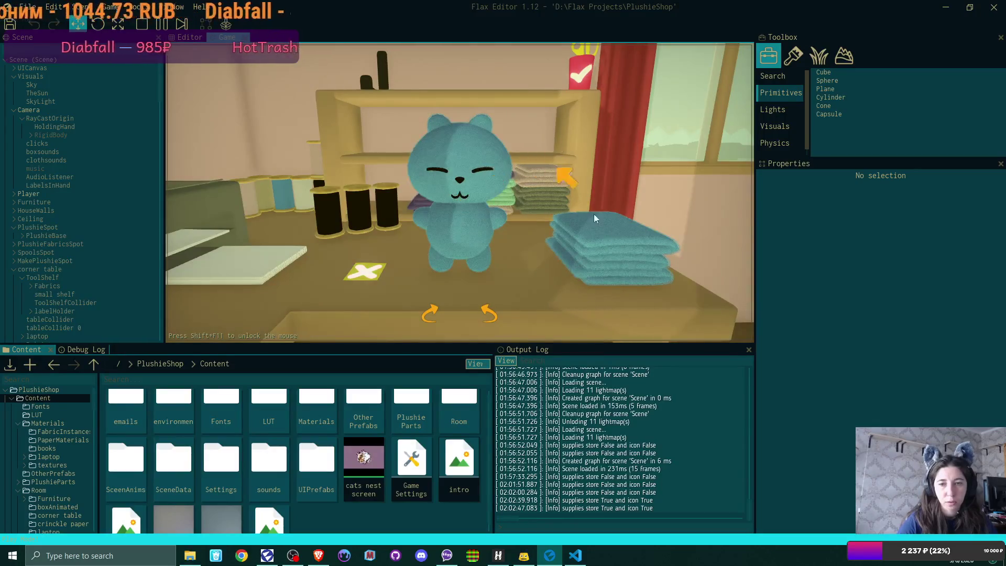
click(613, 233)
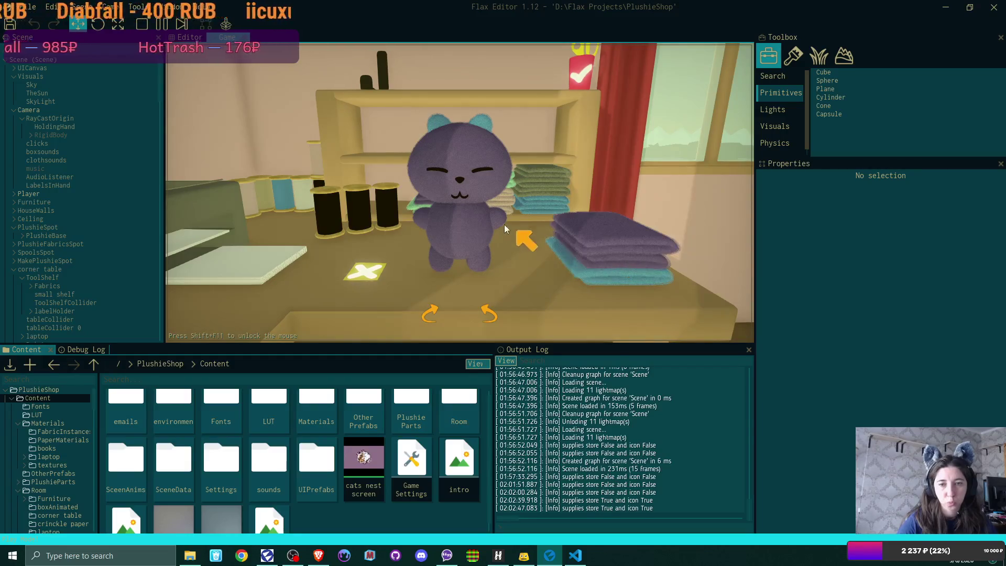
click(642, 264)
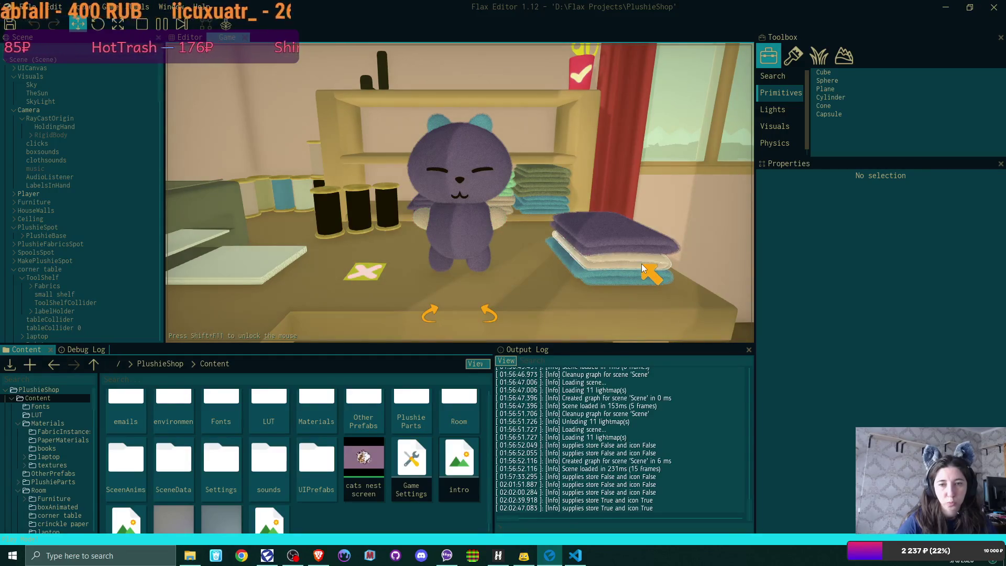
click(641, 277)
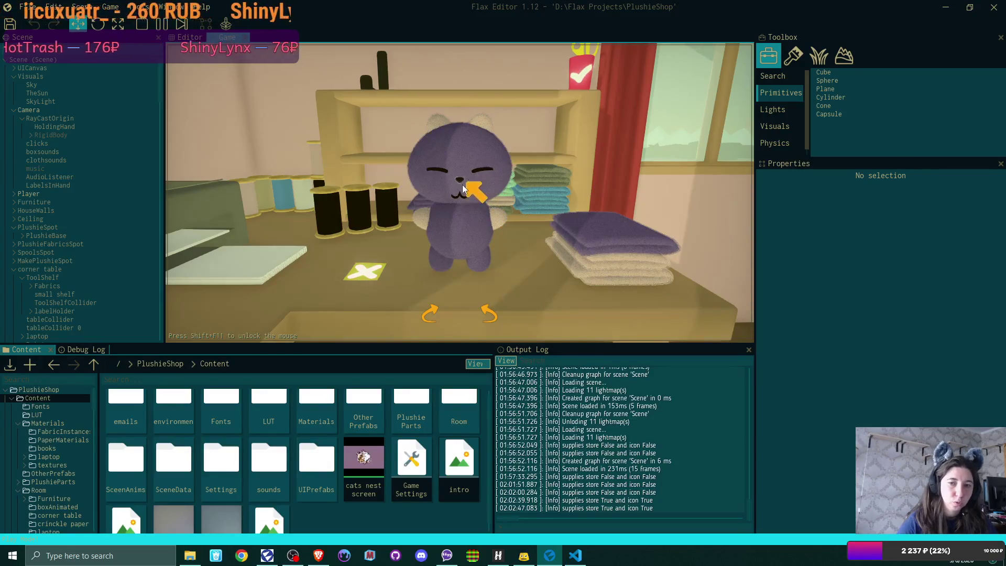
click(327, 207)
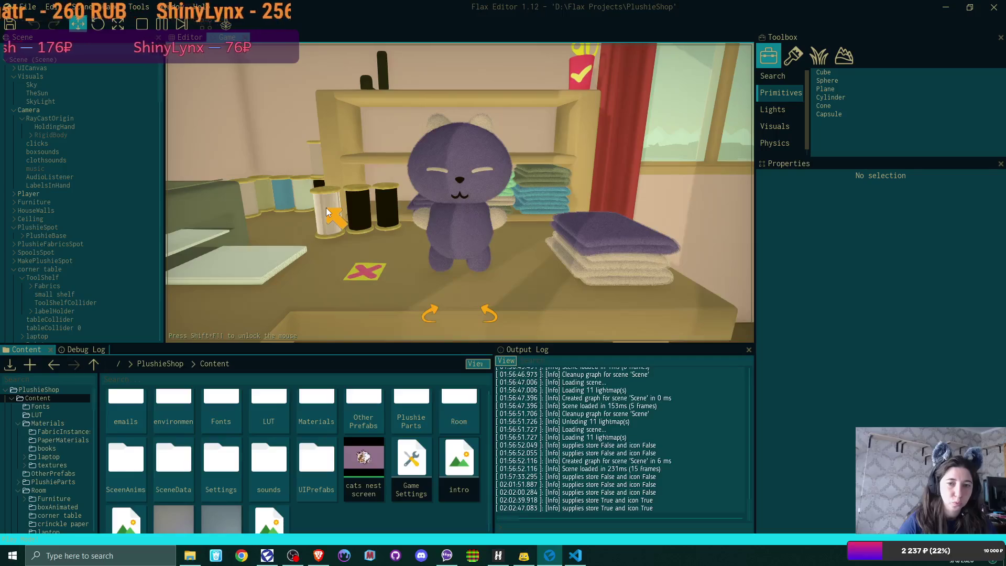
click(361, 211)
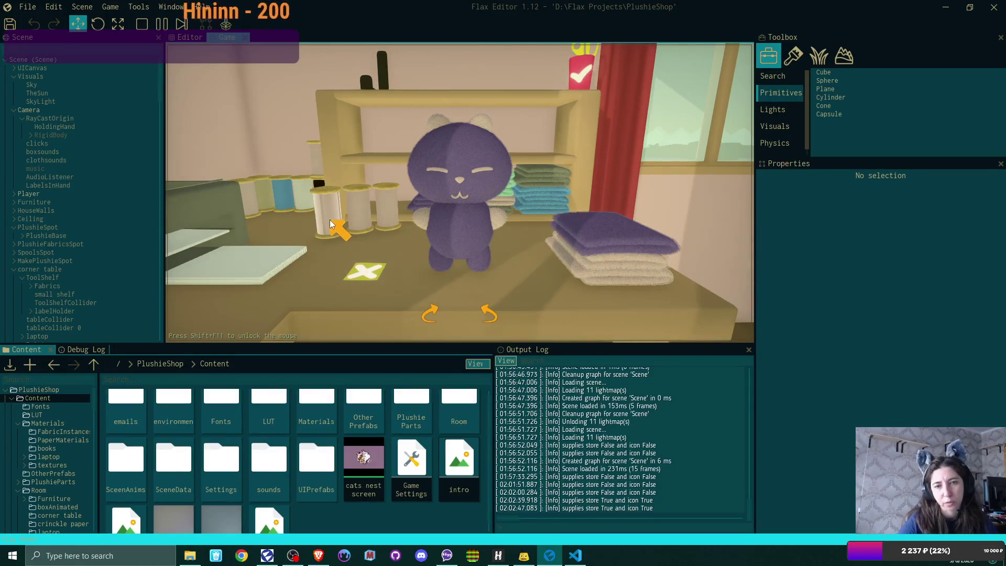
click(460, 197)
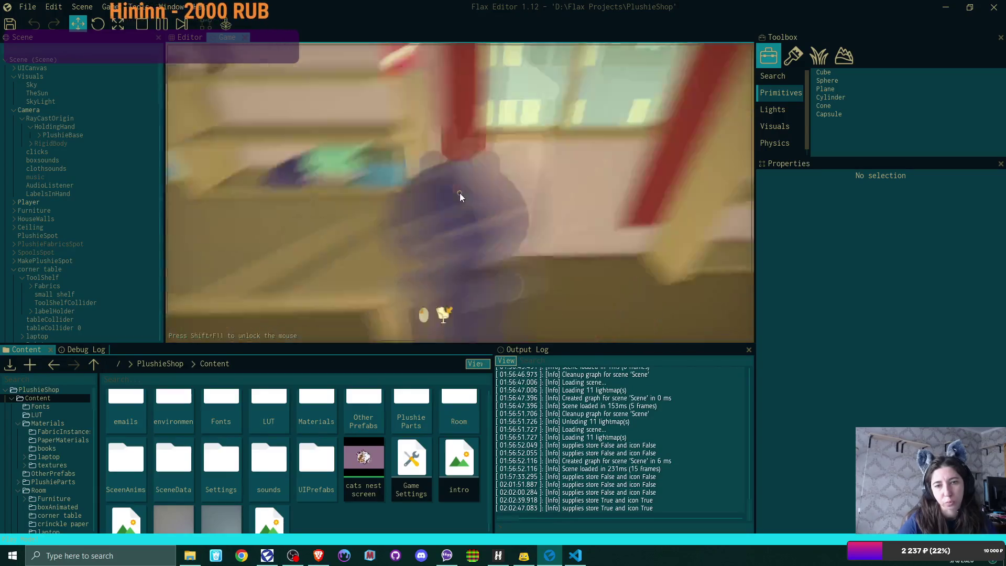
Set the plushie down and place the dark box and its lid from the drawer on the table
click(458, 197)
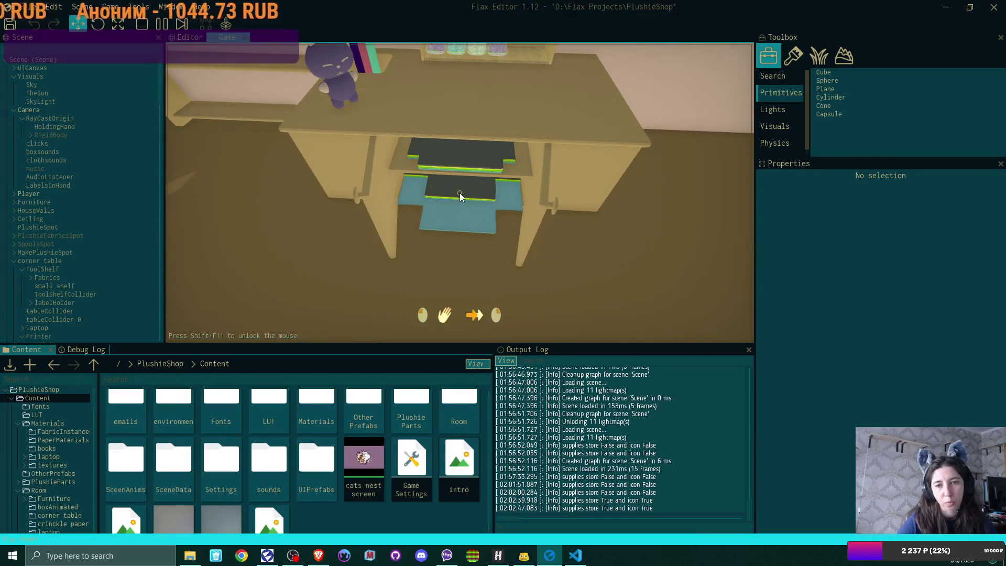
click(461, 197)
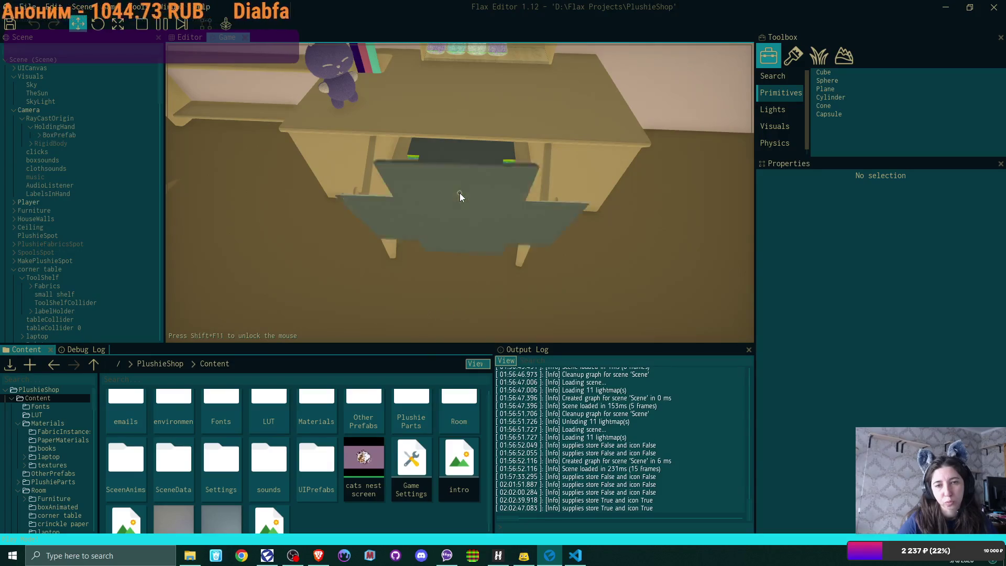
click(461, 197)
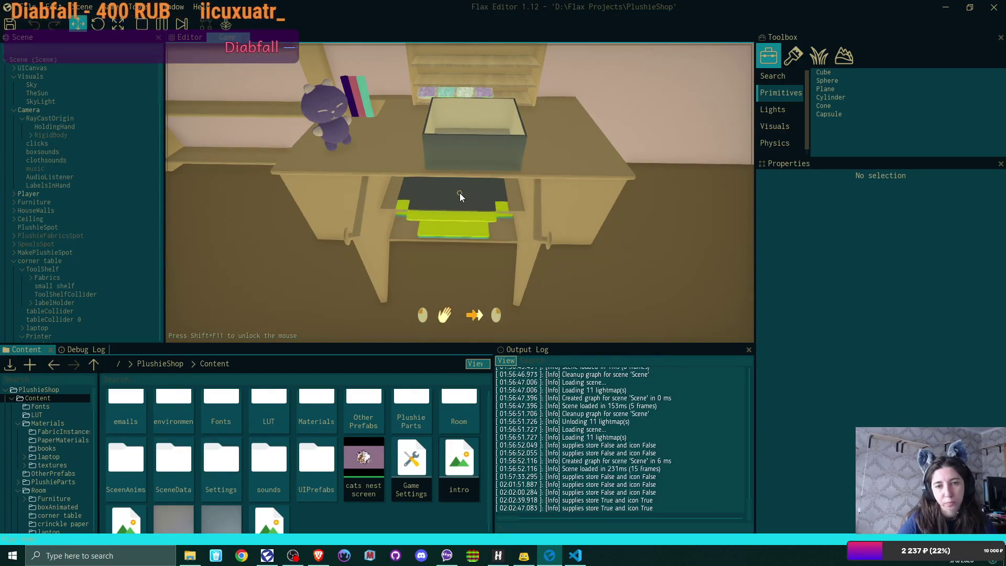
click(460, 197)
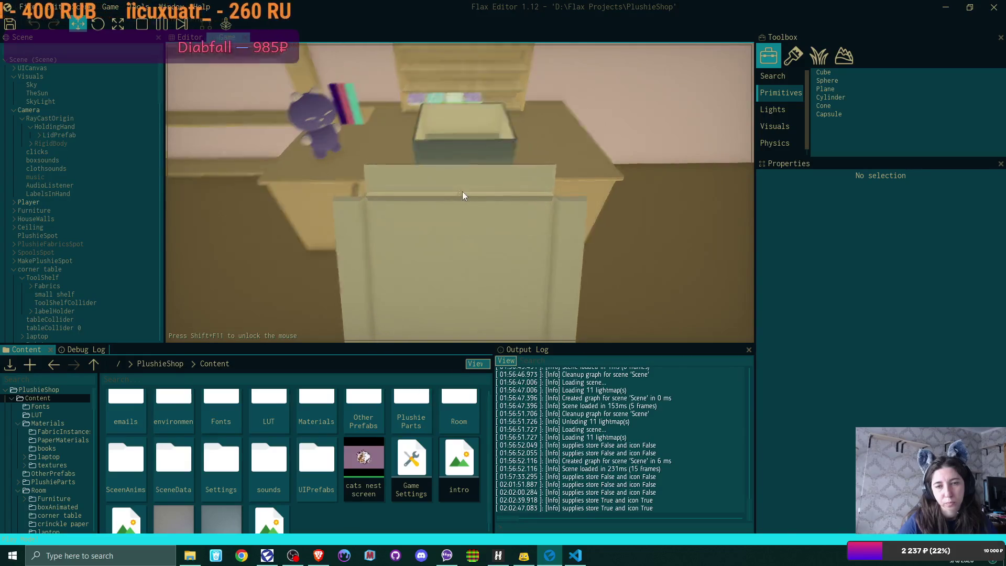
click(461, 197)
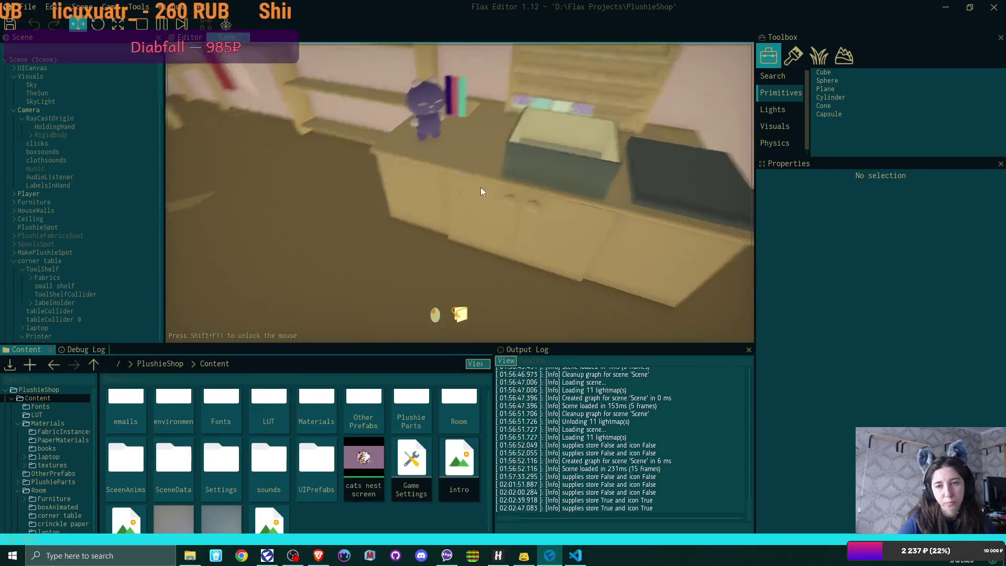
Drop the plushie into the box, fill it with purple crinkle paper, and leave it on the counter
click(460, 196)
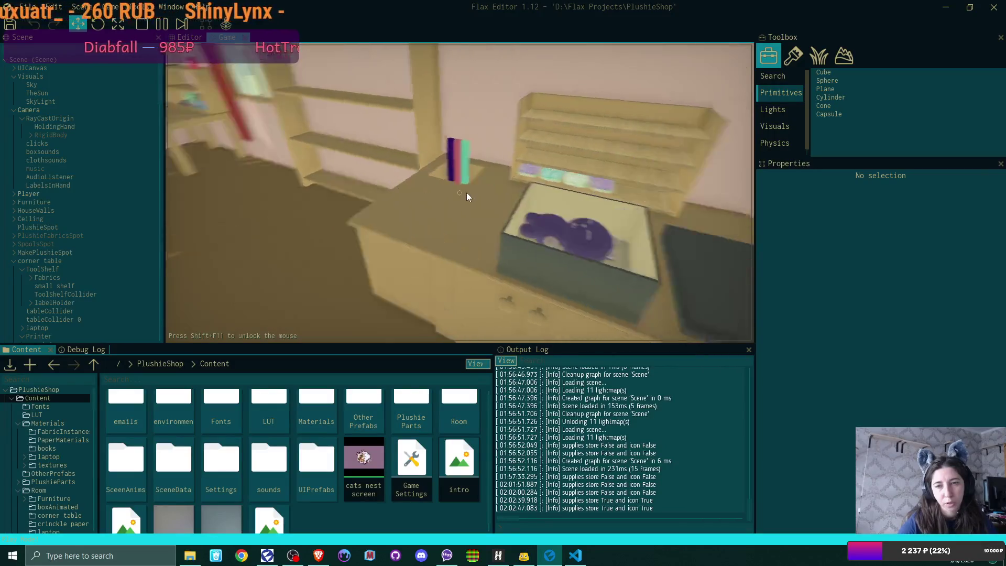
key(w)
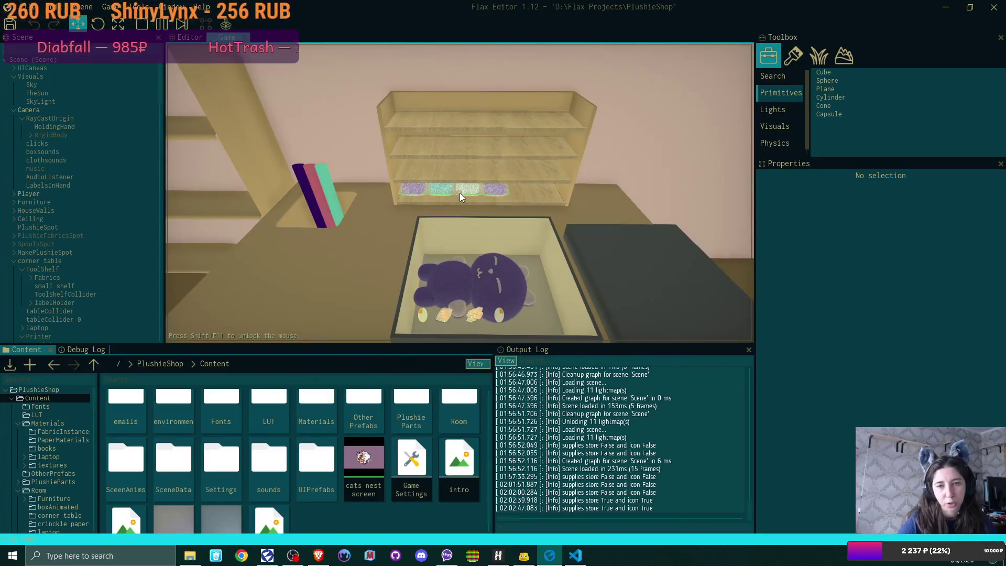
click(461, 196)
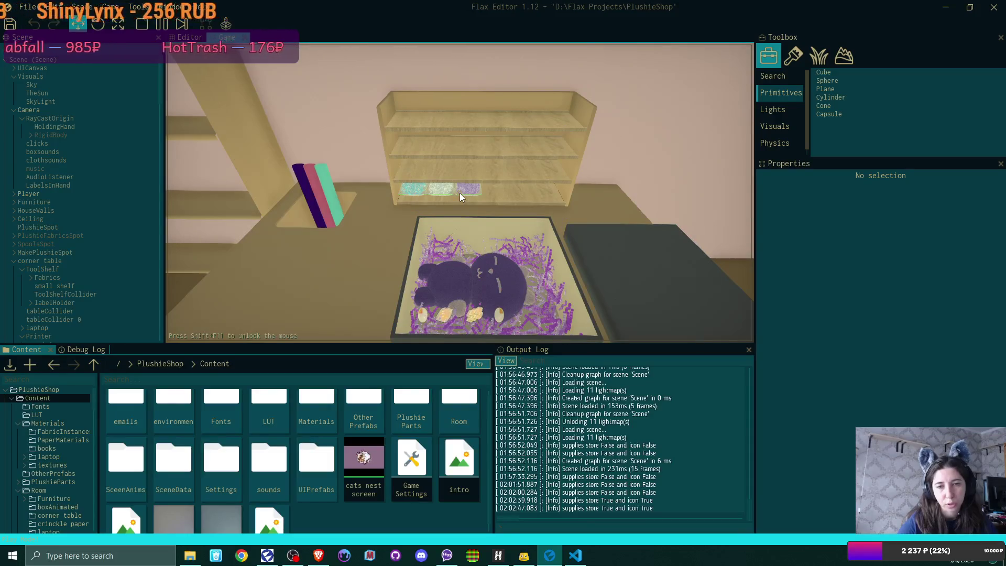
click(461, 197)
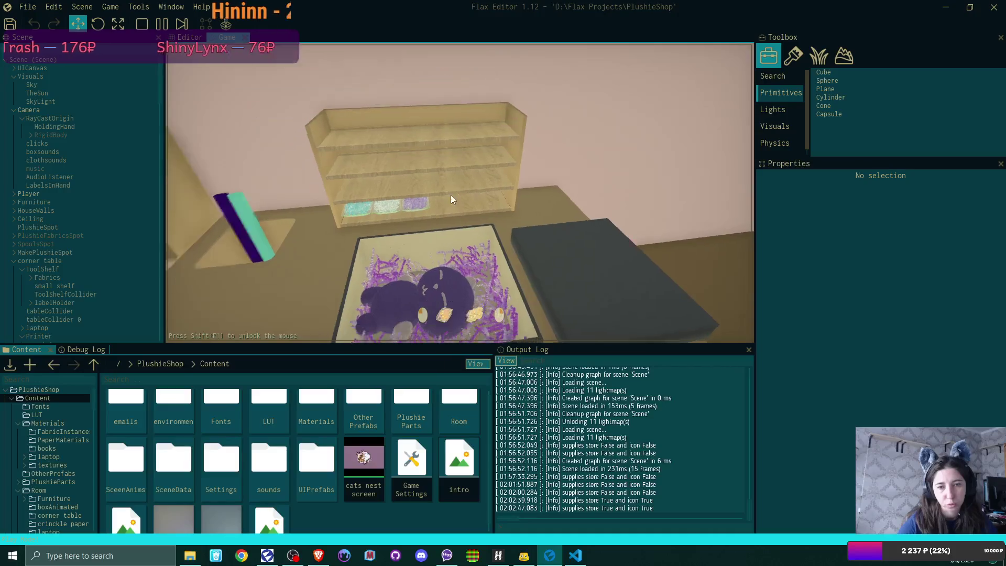
click(451, 200)
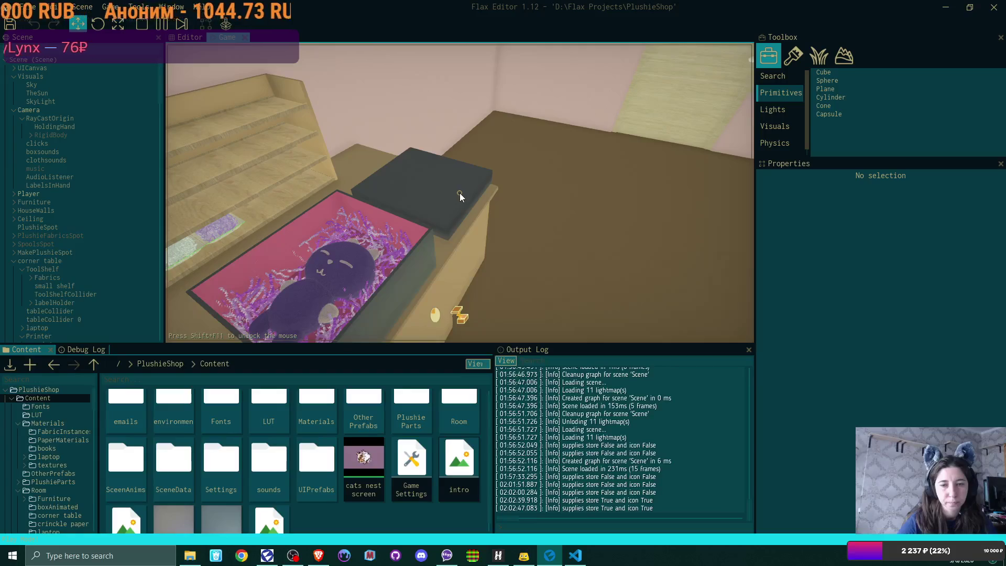
Lid the pink plushie box, reopen it, and lift the plushie out onto the table
click(460, 197)
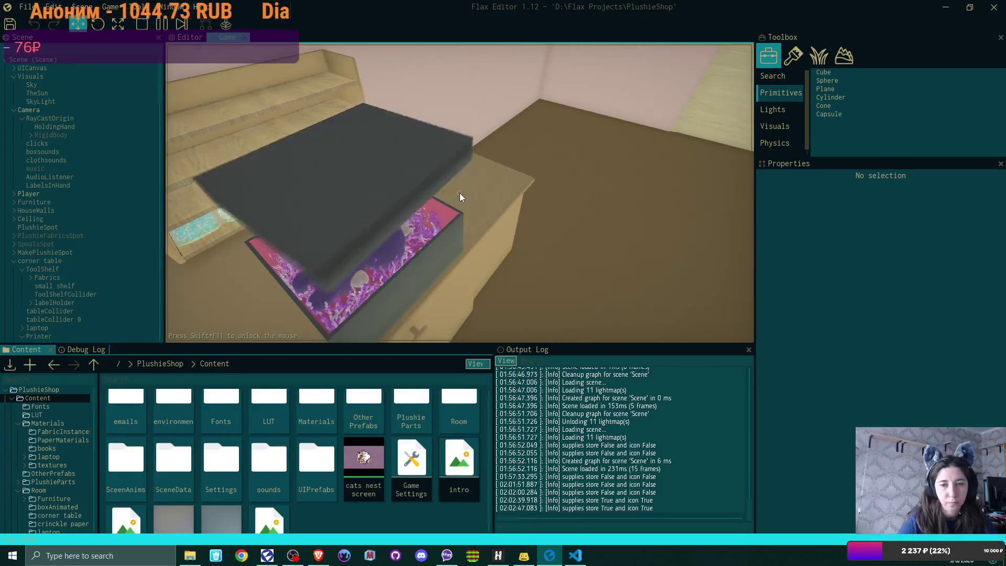
click(460, 196)
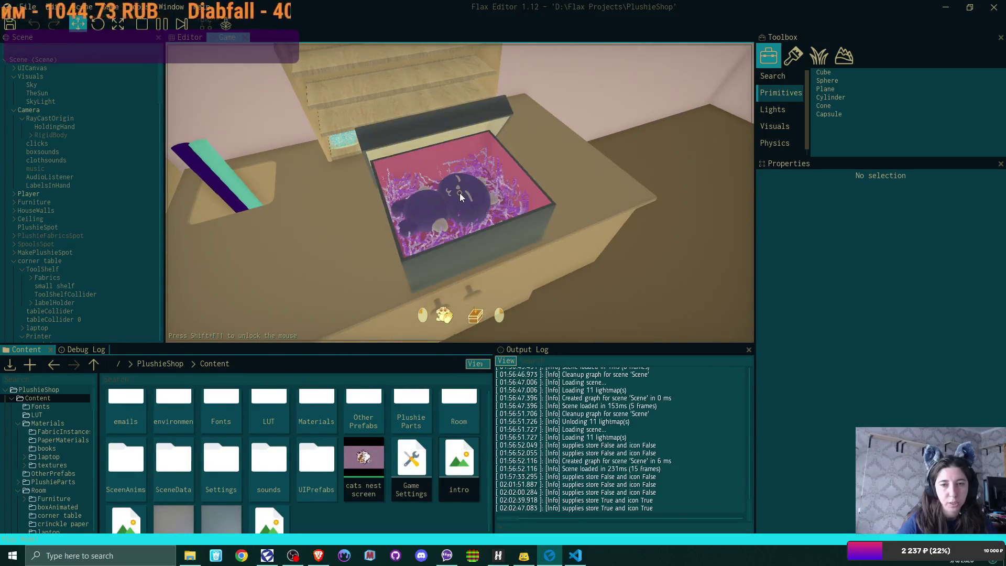
click(460, 197)
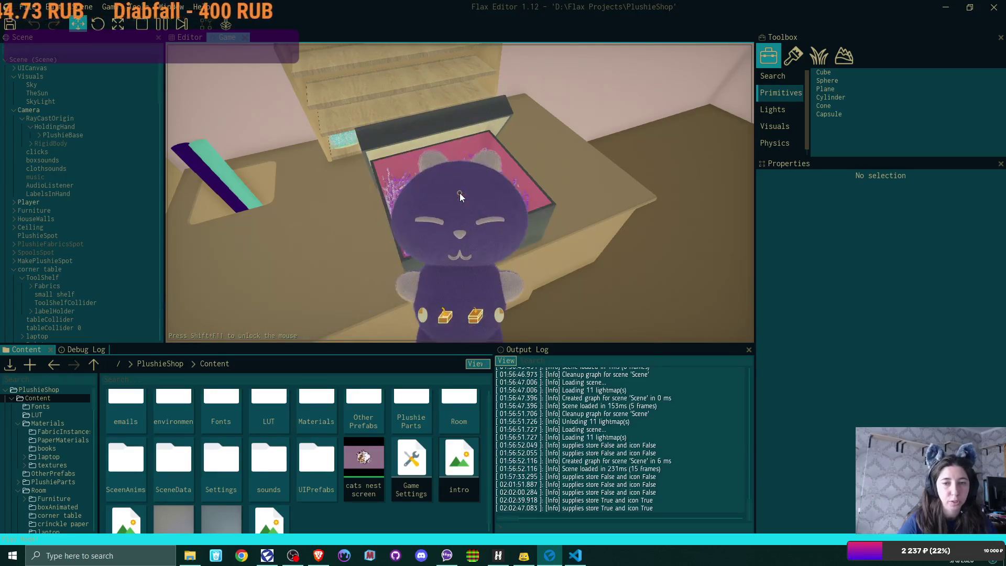
click(459, 197)
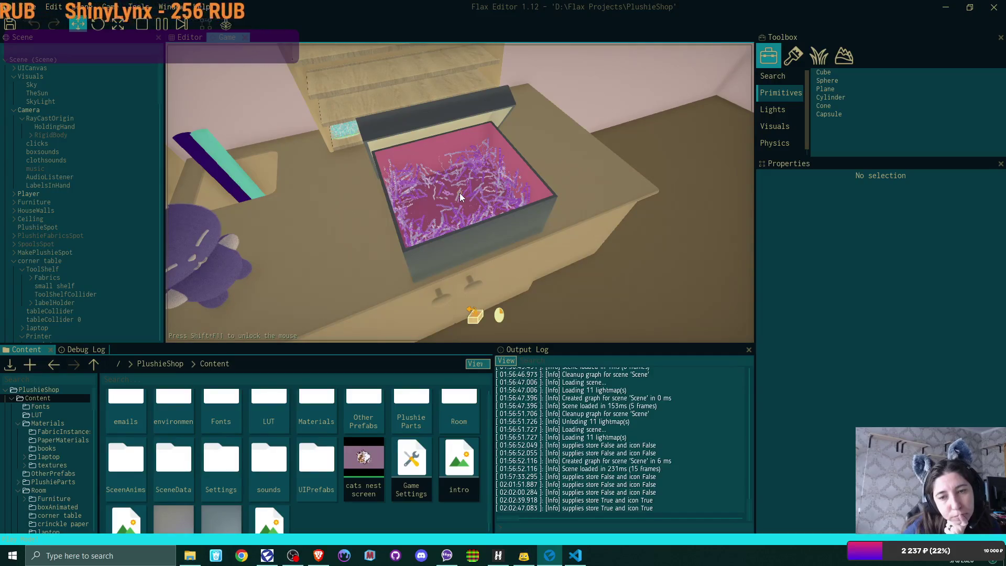
Put the plushie back in, close the box, carry it across the room and drop it
click(460, 197)
click(460, 197)
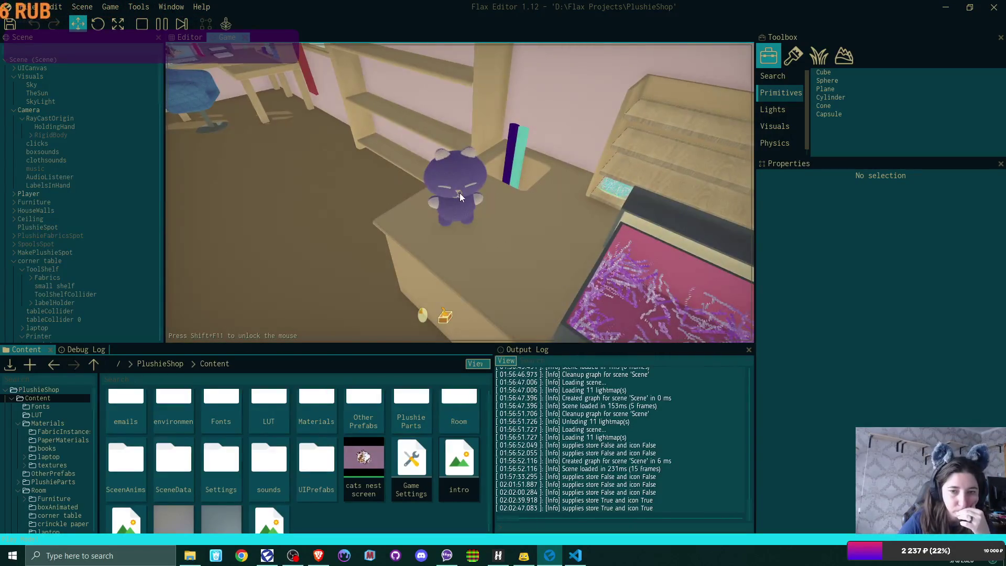
click(459, 197)
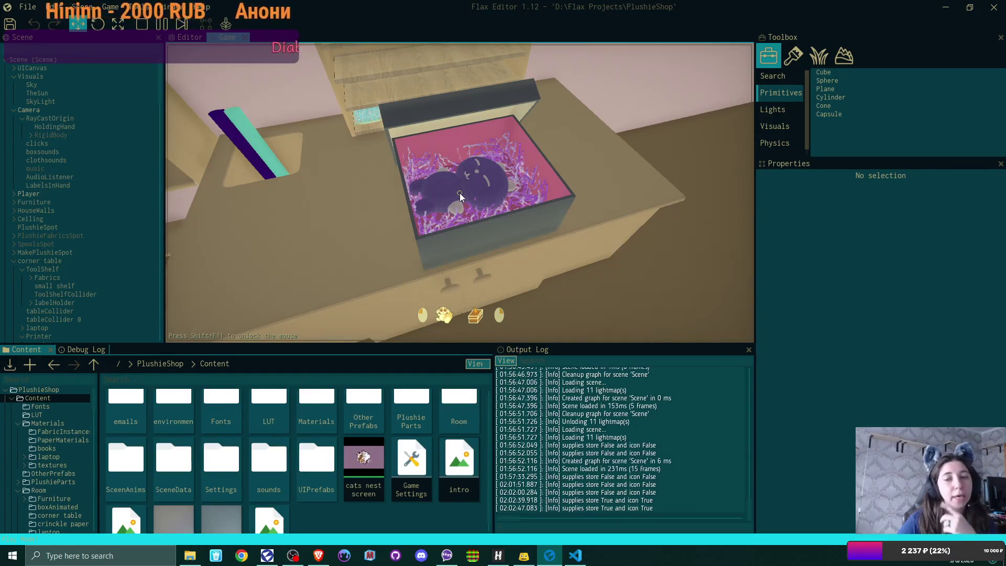
click(459, 194)
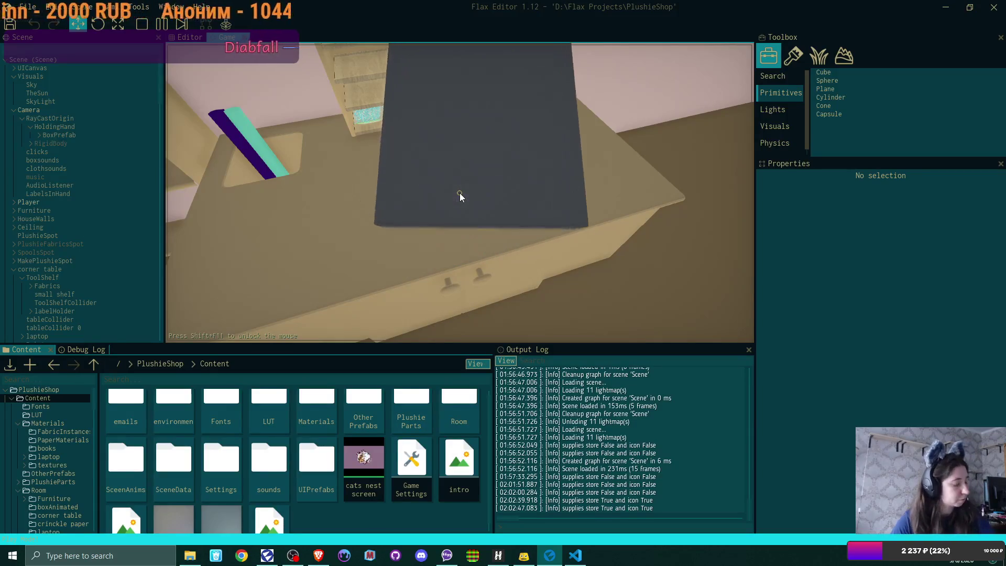
click(461, 197)
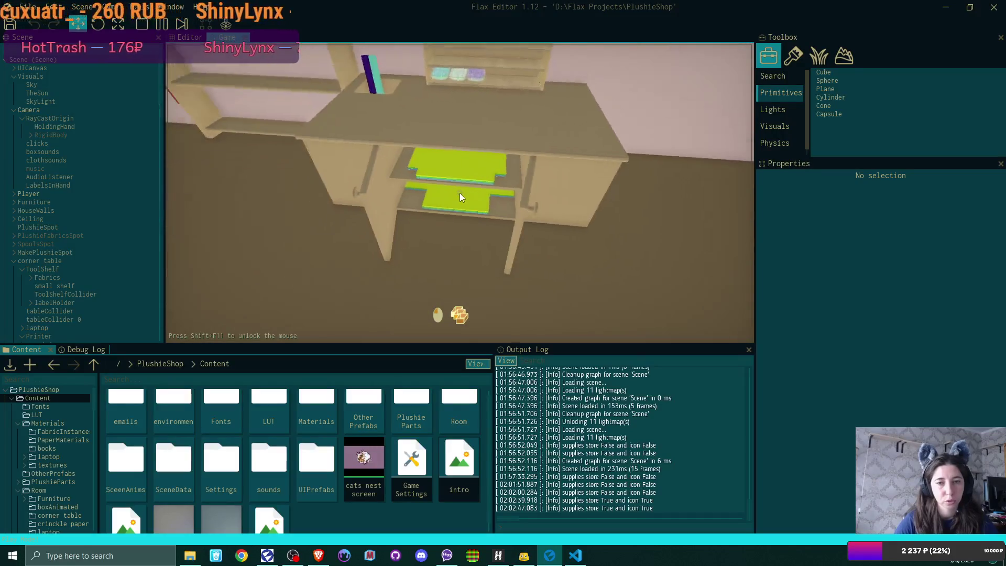
Move the shelf box and blue floor box aside, then go to the bed for the sleep prompt
click(460, 197)
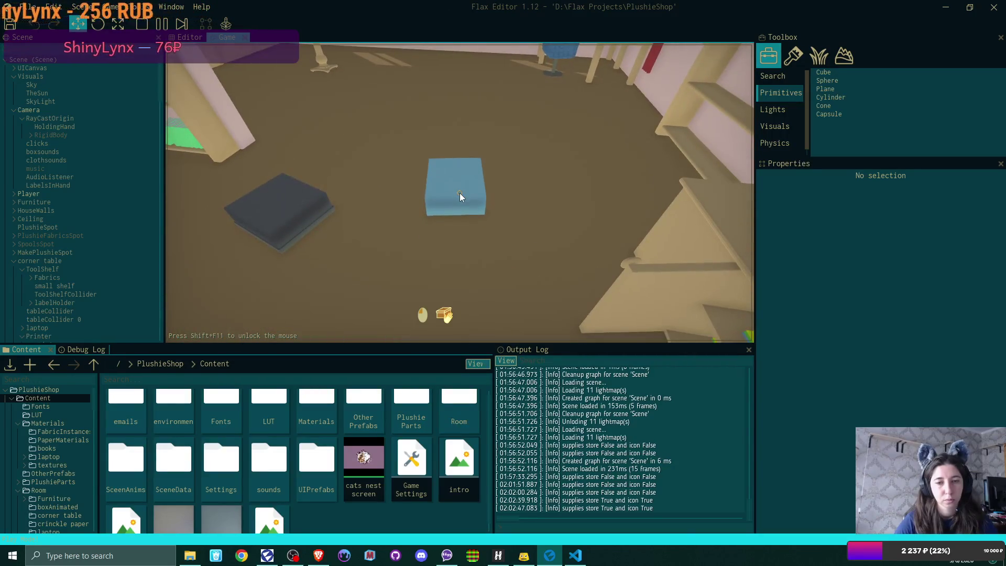
click(460, 197)
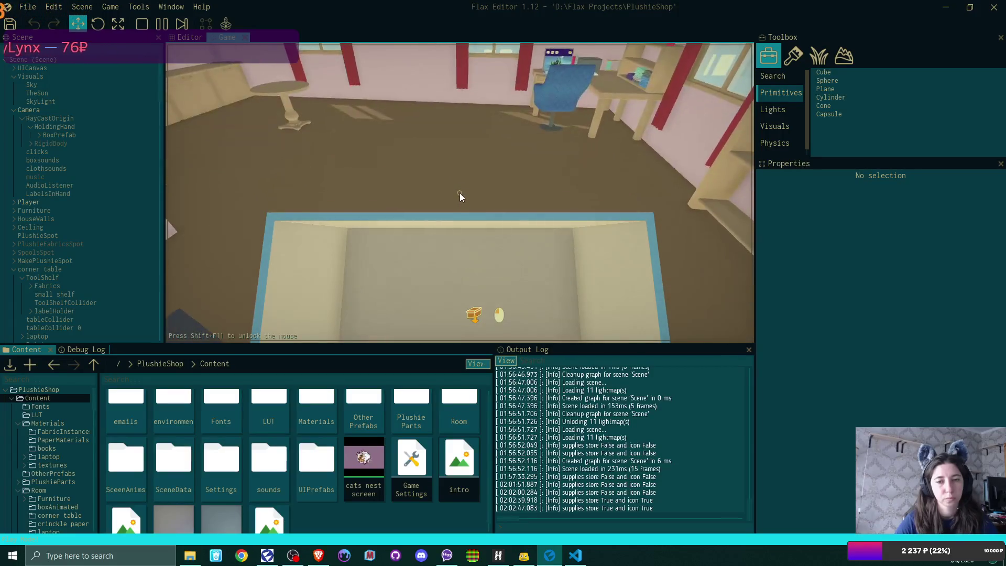
click(461, 197)
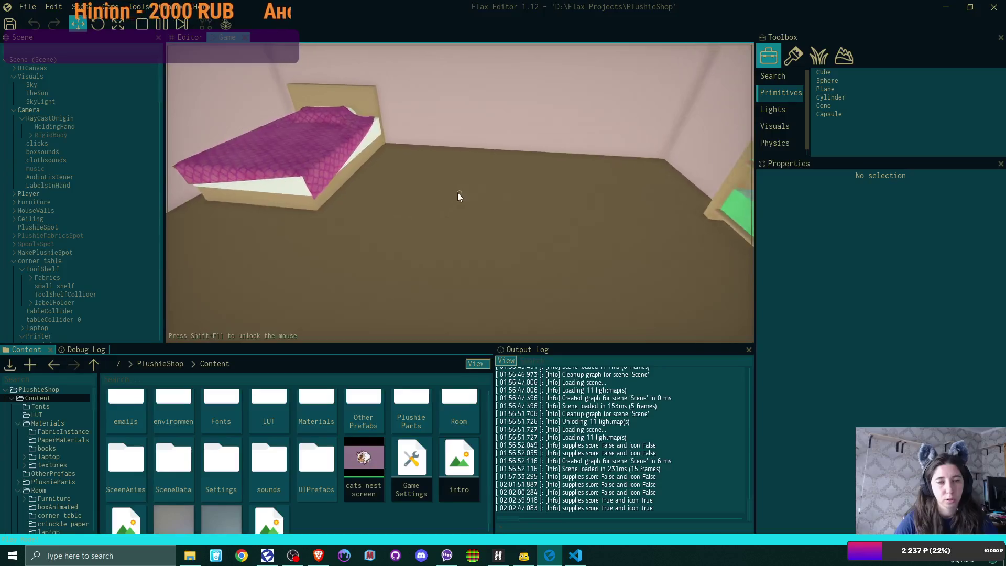
click(460, 197)
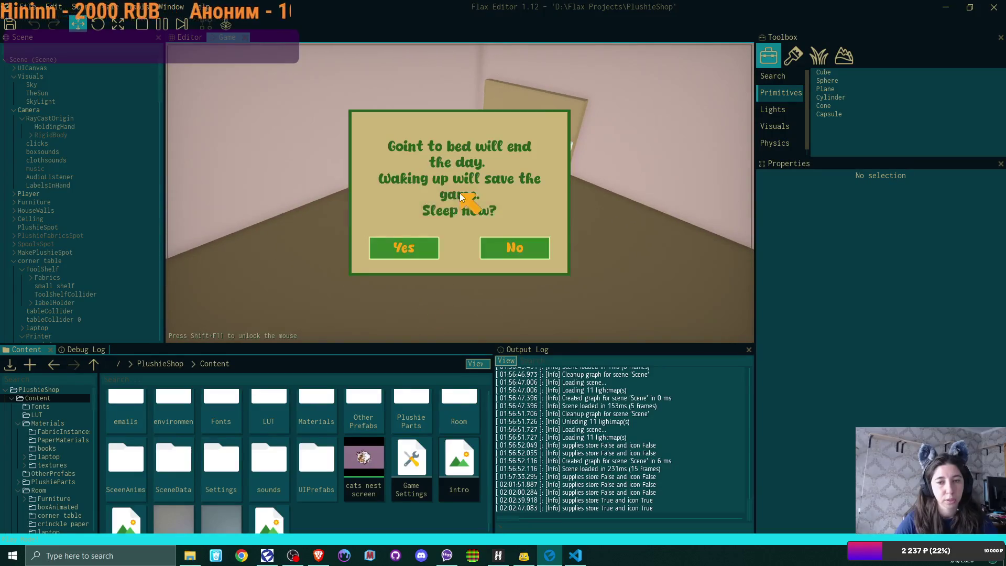
Confirm sleeping, return to the game's Main Menu, and stop play mode
click(399, 248)
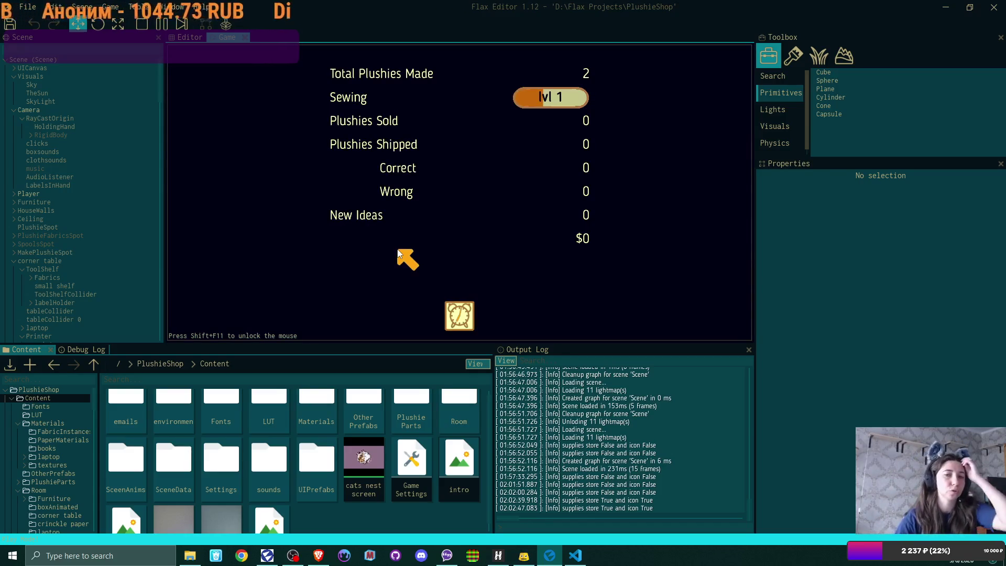
key(Escape)
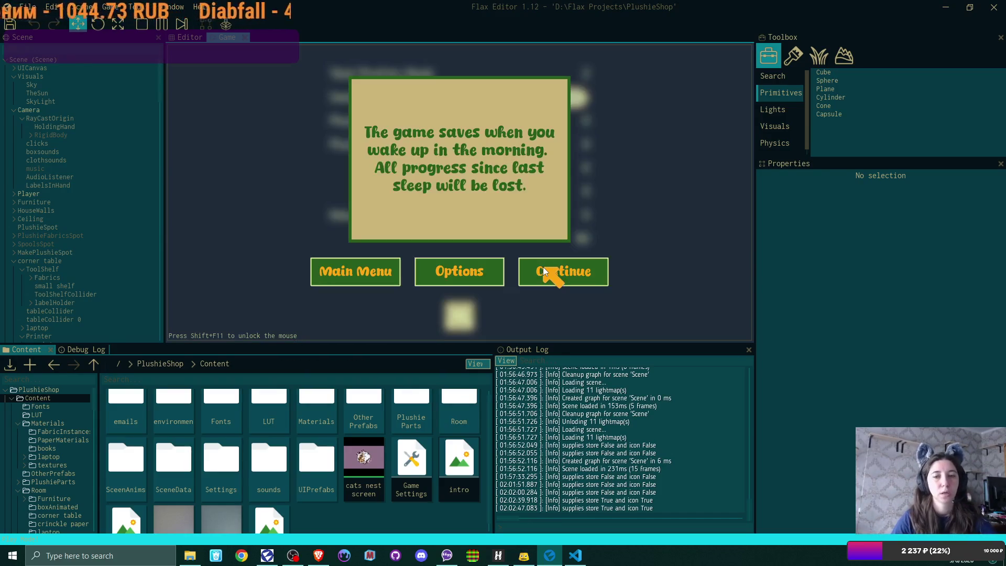
click(389, 276)
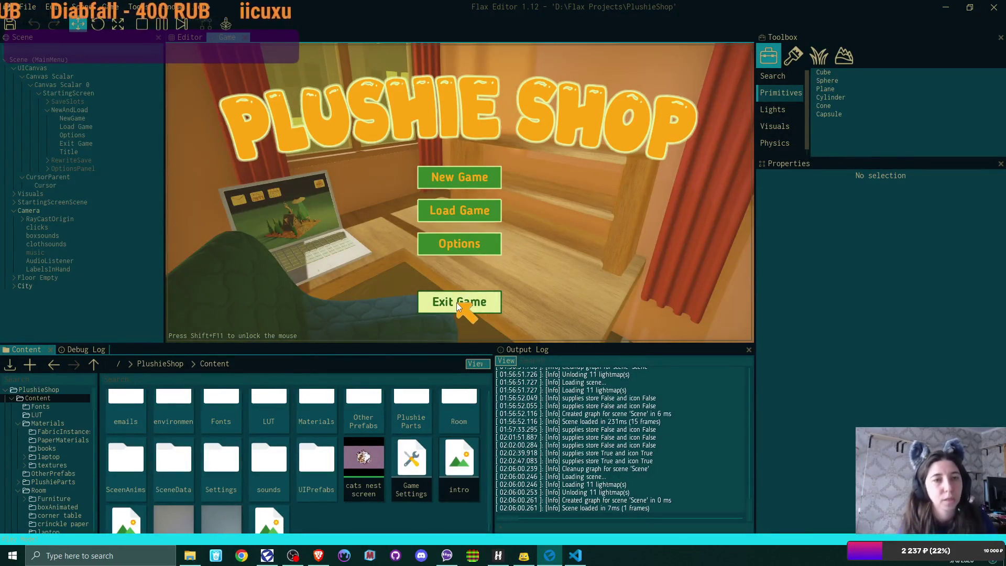
click(142, 24)
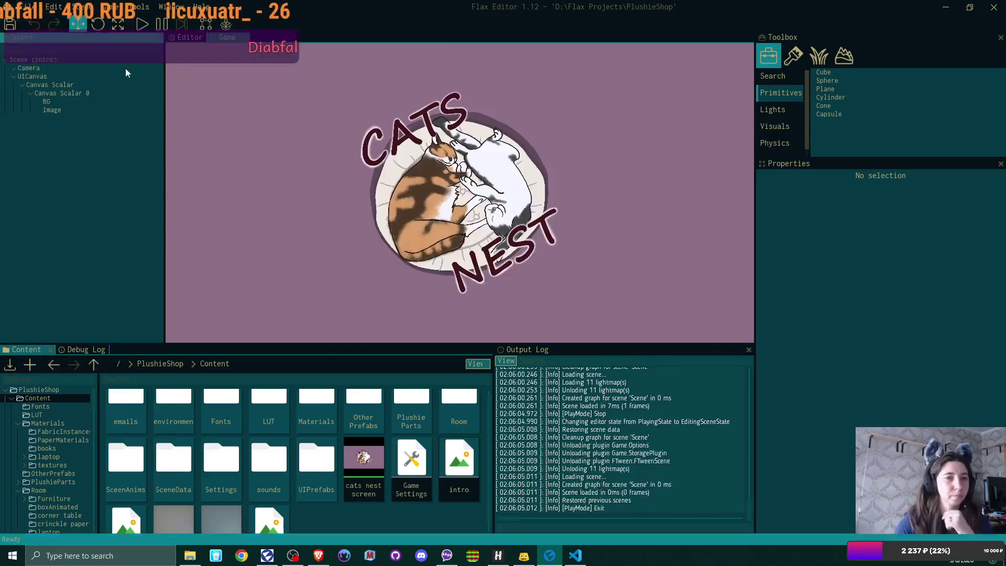
Start play mode, load the saved game and pick up the dark box from the floor
click(140, 21)
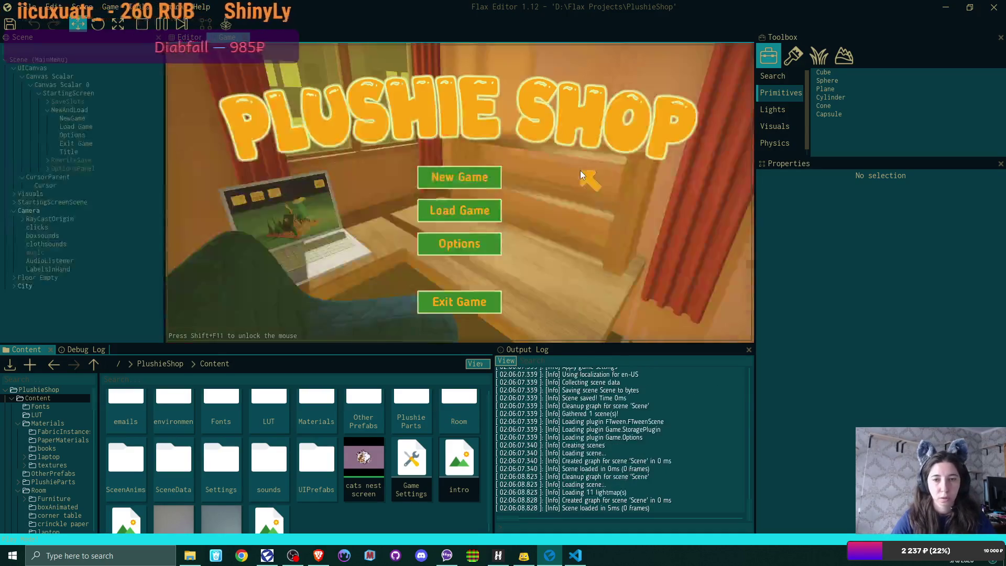
click(471, 183)
click(477, 178)
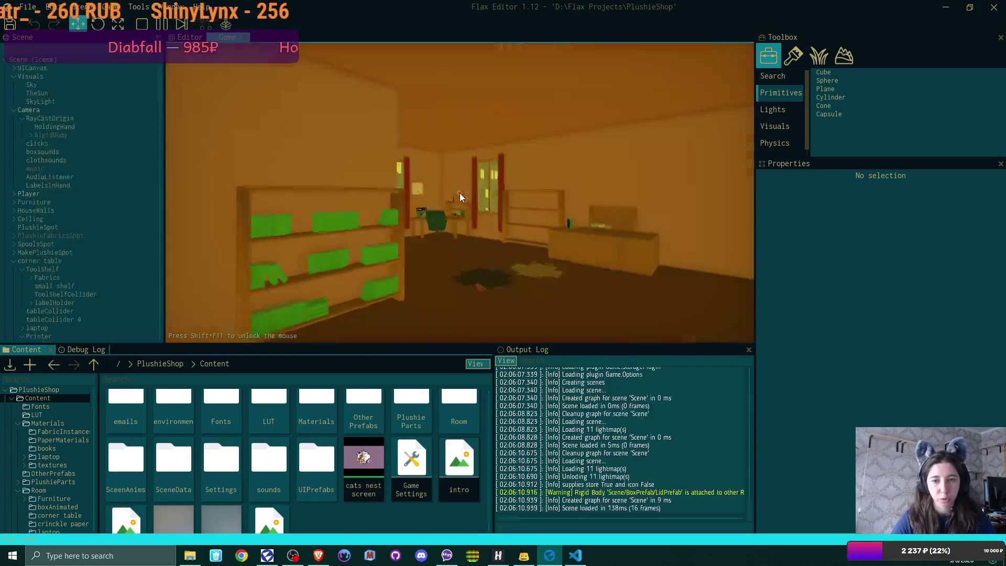
key(w)
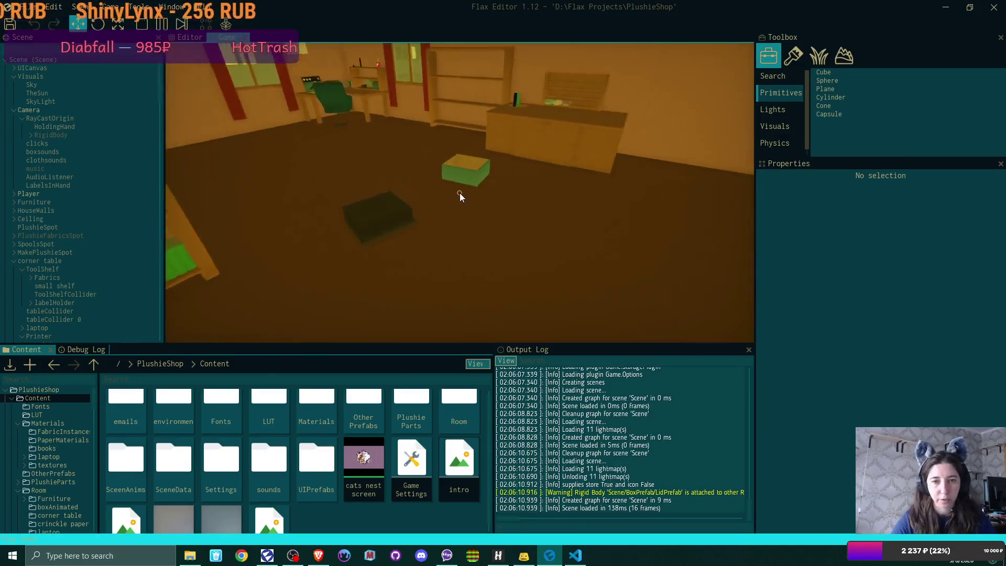
click(459, 197)
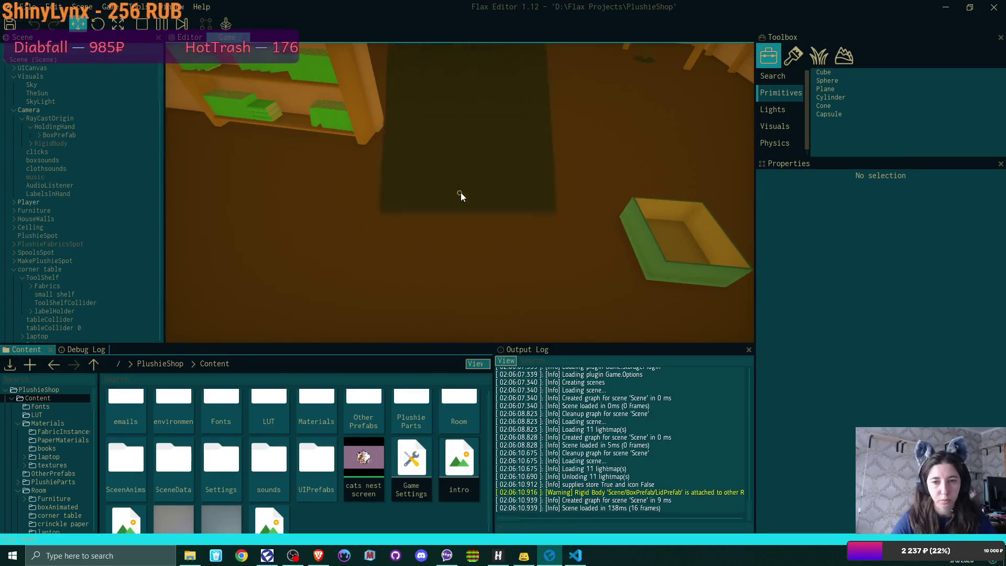
Set the box on the counter, open it, then walk to the desk and use the laptop
key(w)
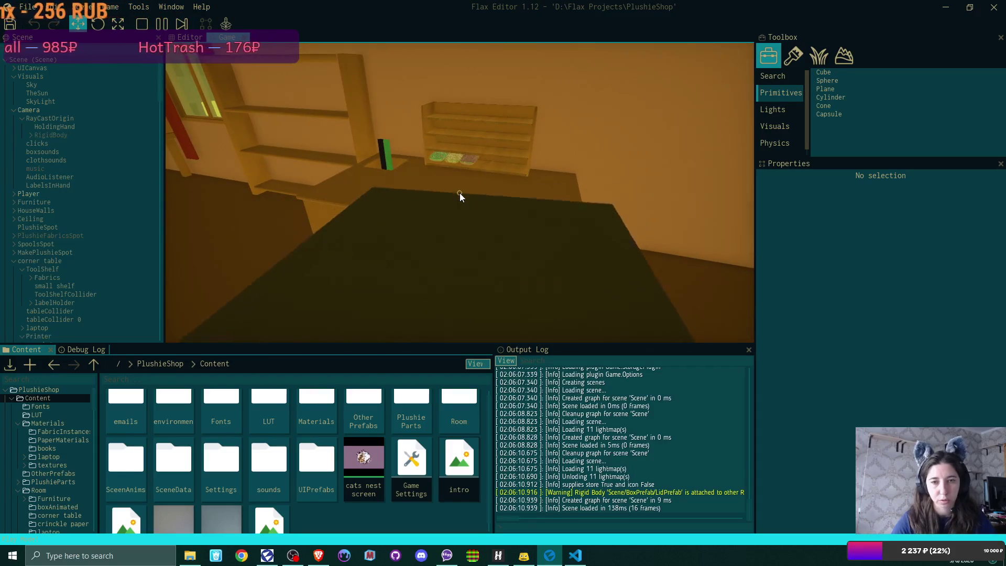
click(460, 197)
click(460, 197)
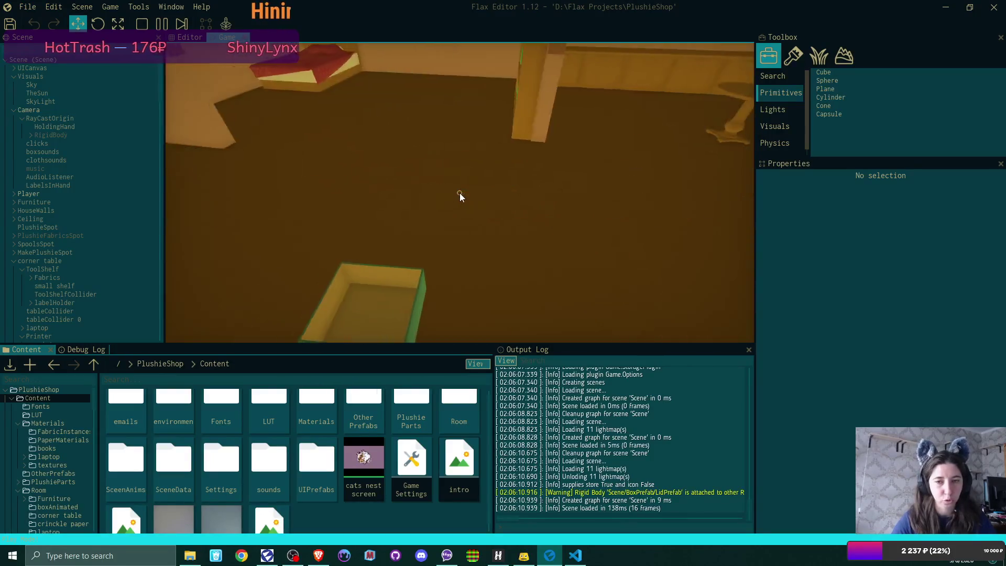
key(w)
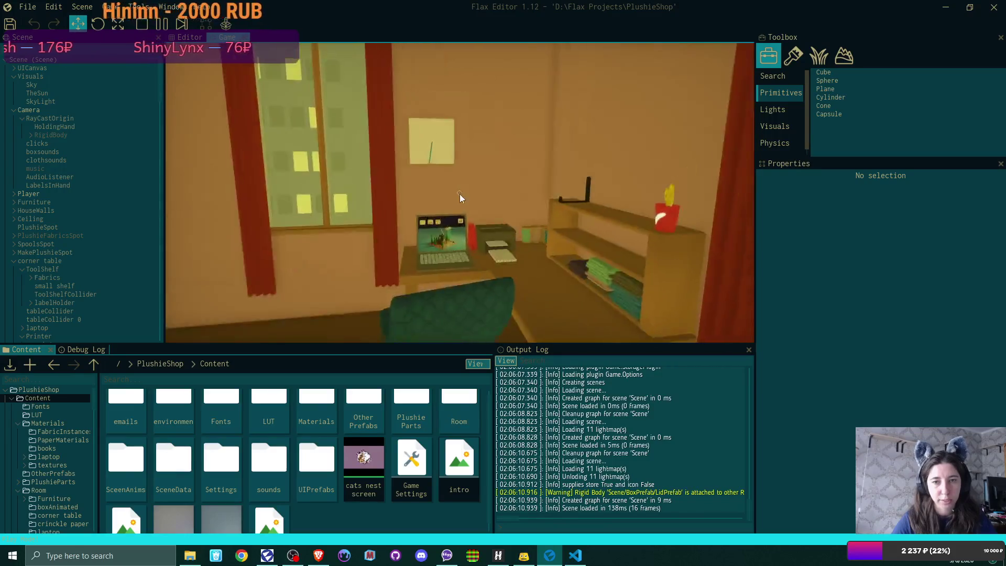
click(460, 197)
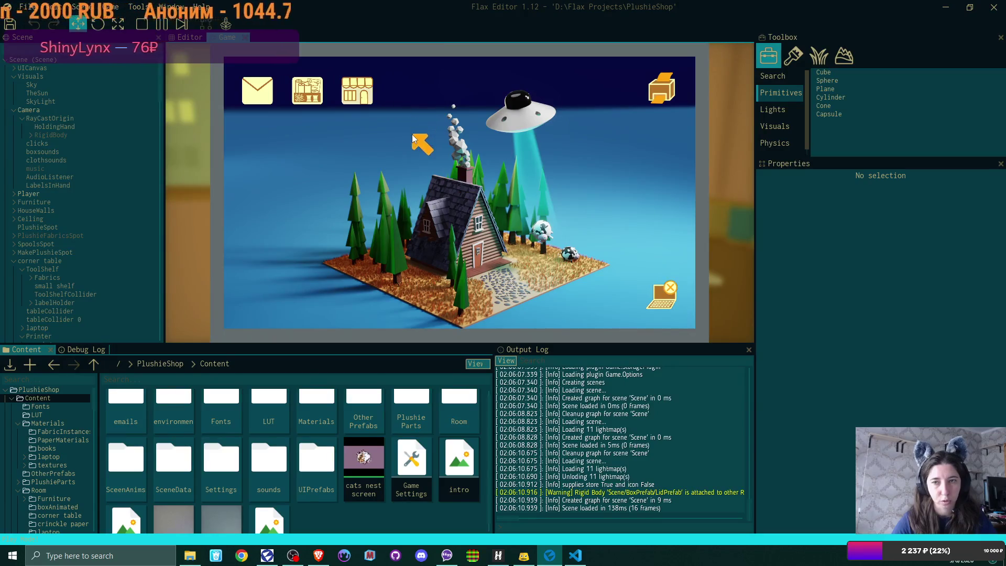
Read the in-game Bmail, close it and leave the laptop desktop
click(266, 90)
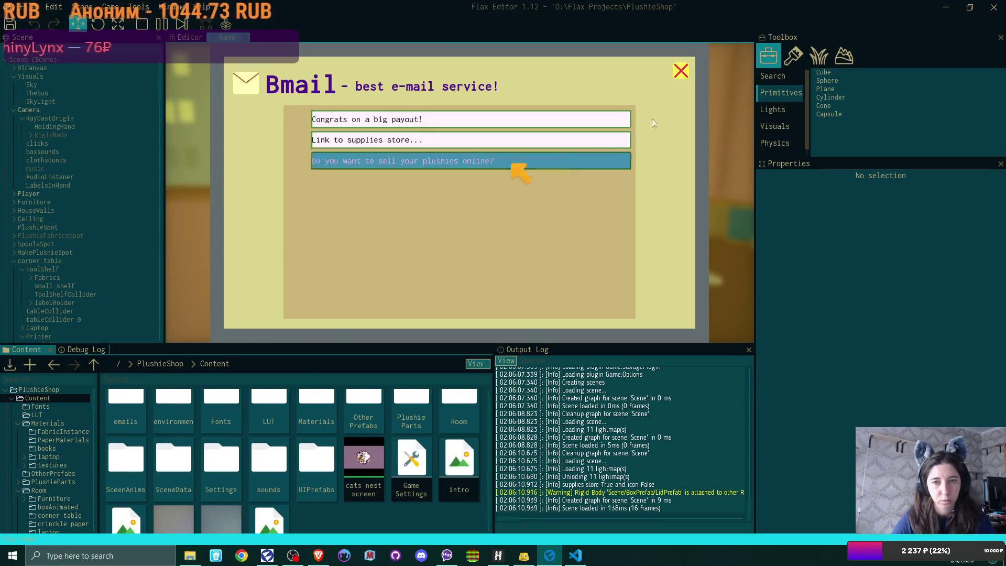
click(680, 72)
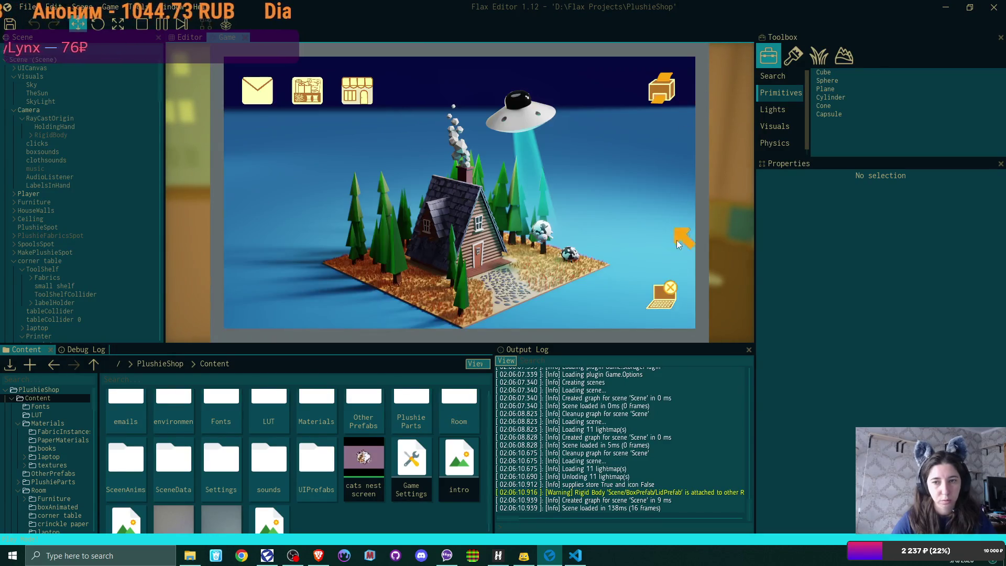
click(669, 291)
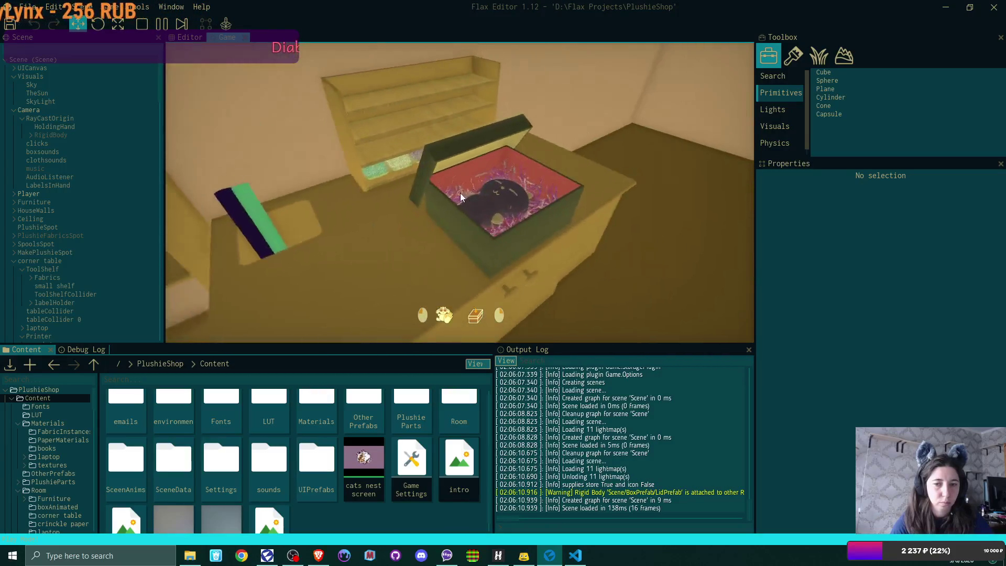
Pick up the box, drop it on the floor, reopen its lid, then pause play and show the editor view
click(460, 197)
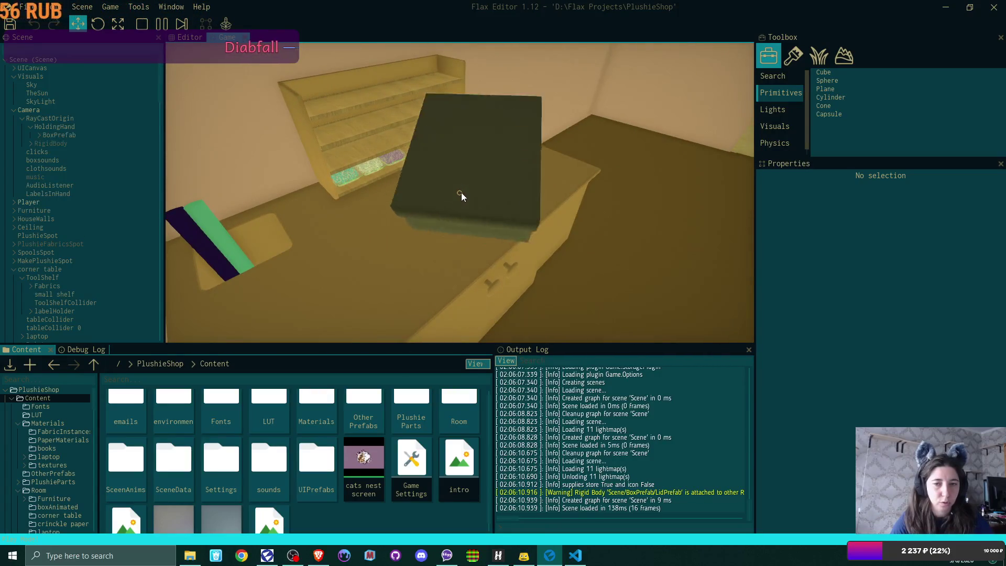
click(458, 196)
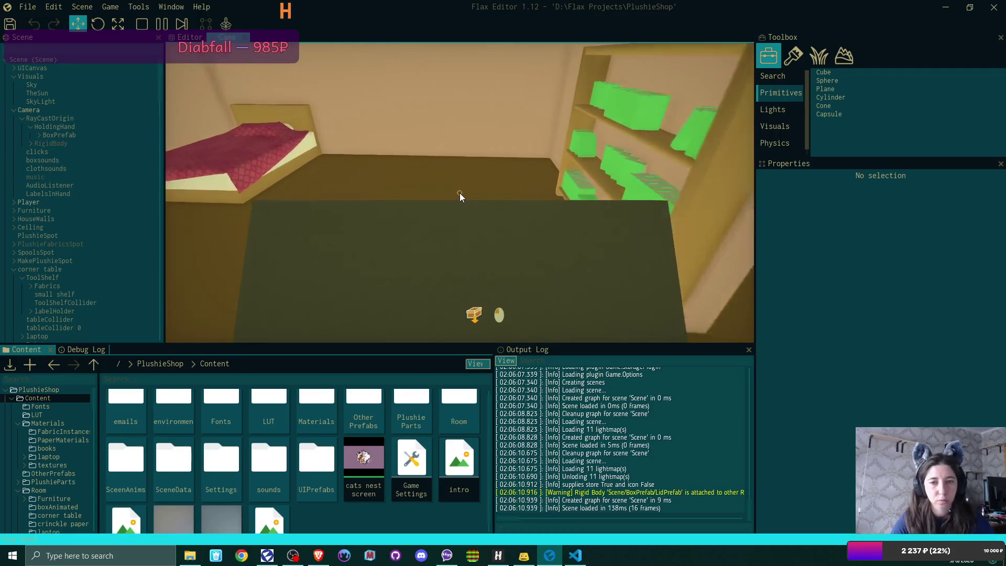
click(460, 195)
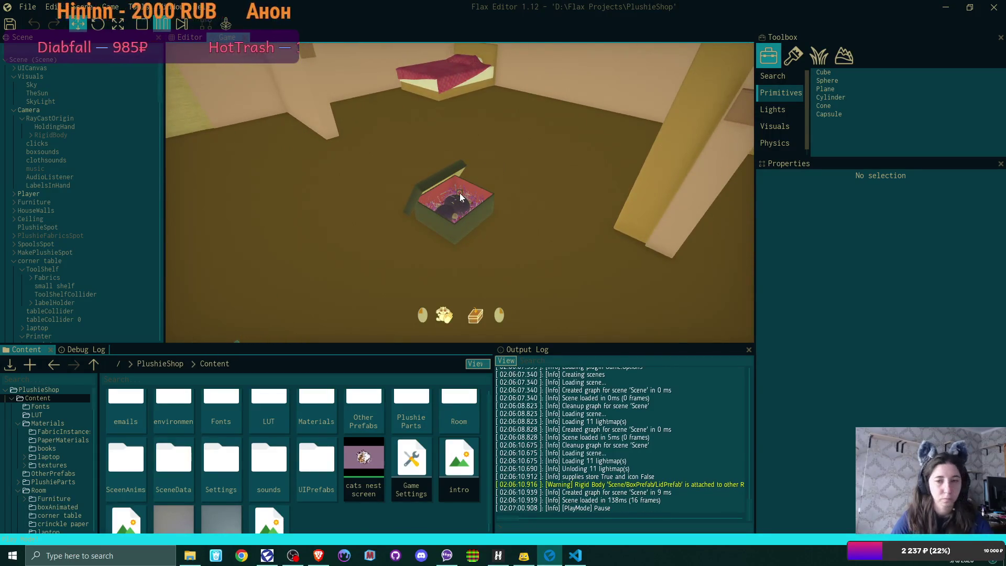
key(F6)
click(188, 39)
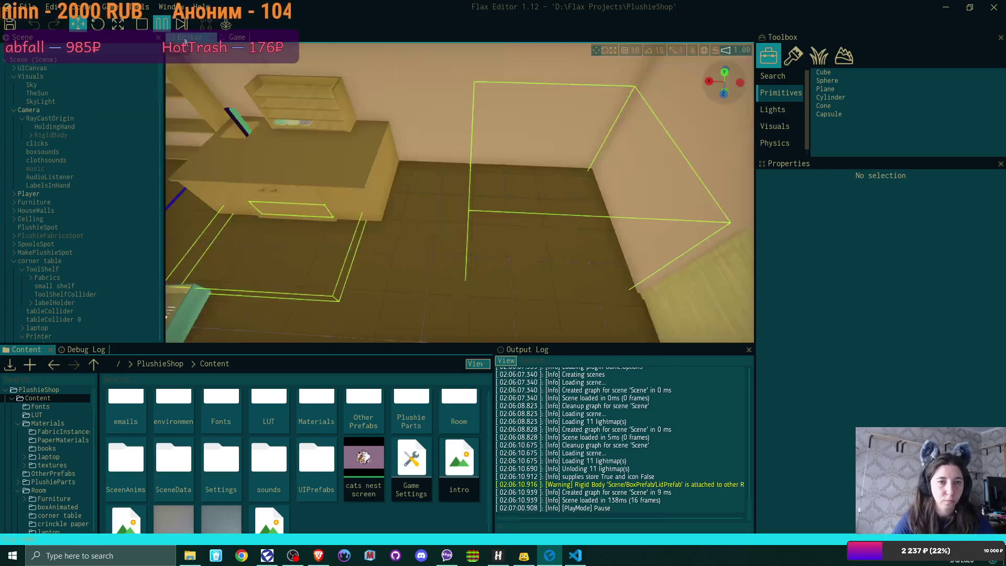
Select LidPrefab and try its Transform Position Y around 15, framing the view on it
mouse_move(337, 221)
mouse_down()
mouse_move(567, 57)
mouse_move(320, 213)
mouse_up()
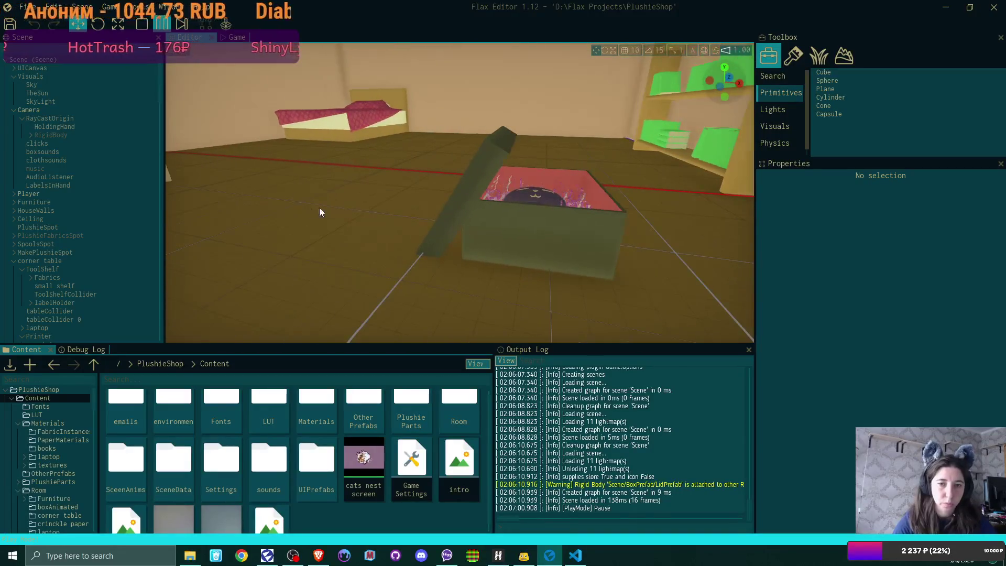
click(463, 195)
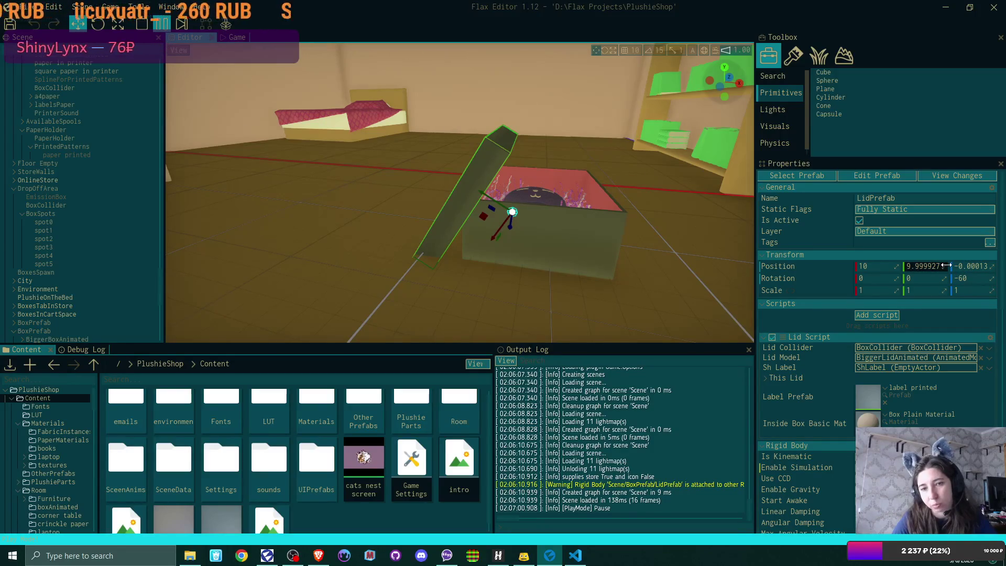
drag(946, 266, 975, 265)
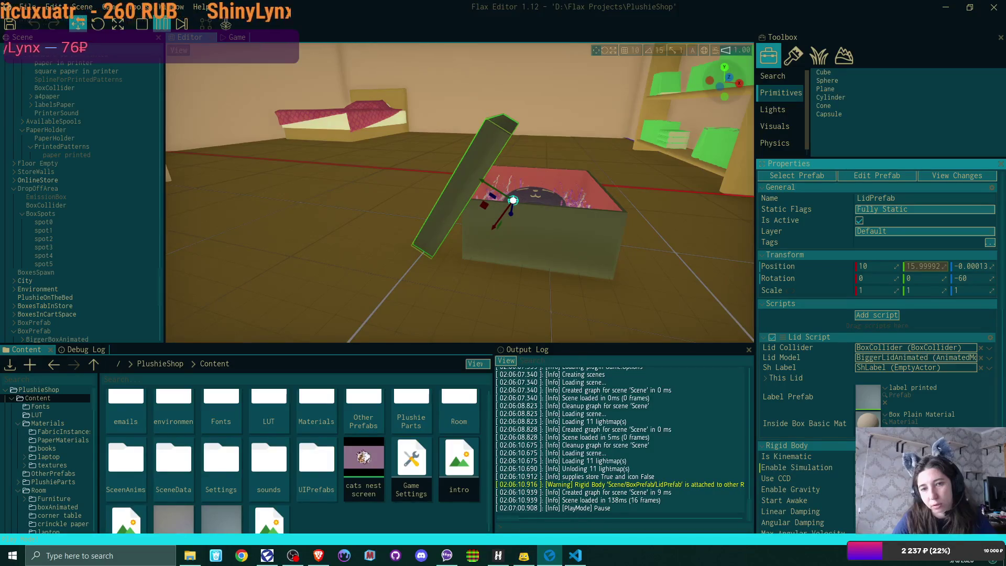
click(935, 268)
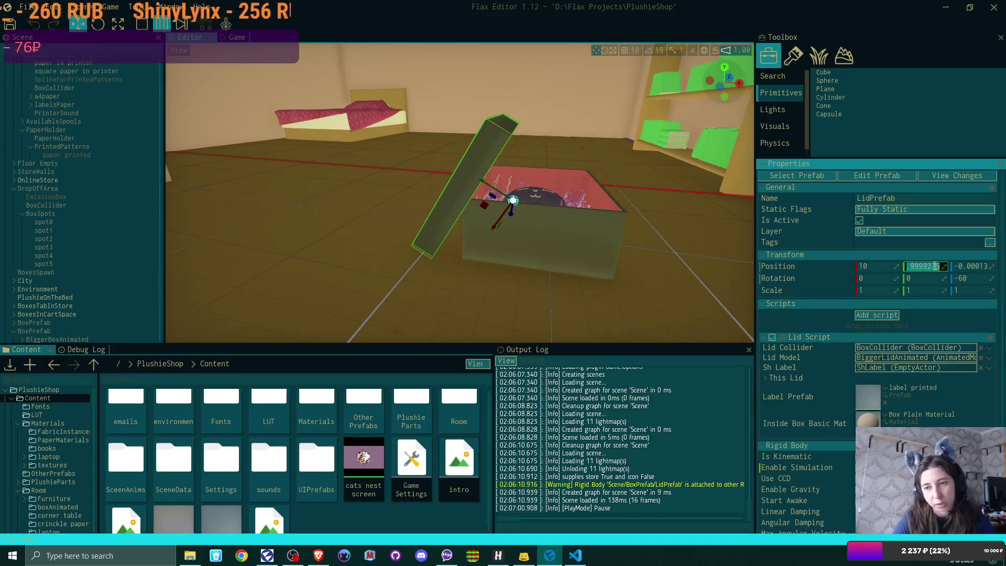
text(15)
key(Return)
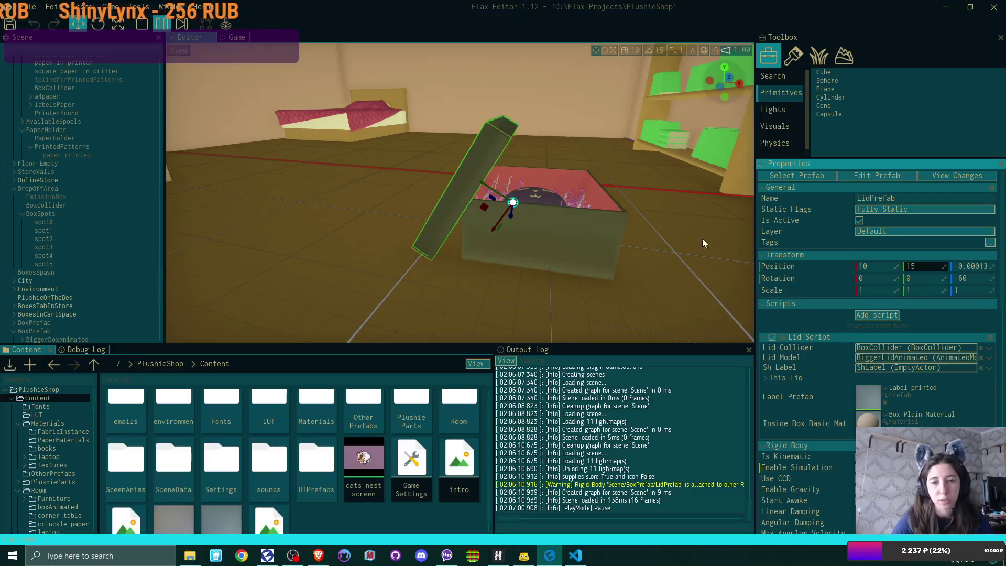
scroll(703, 240, up, 3)
scroll(460, 193, up, 2)
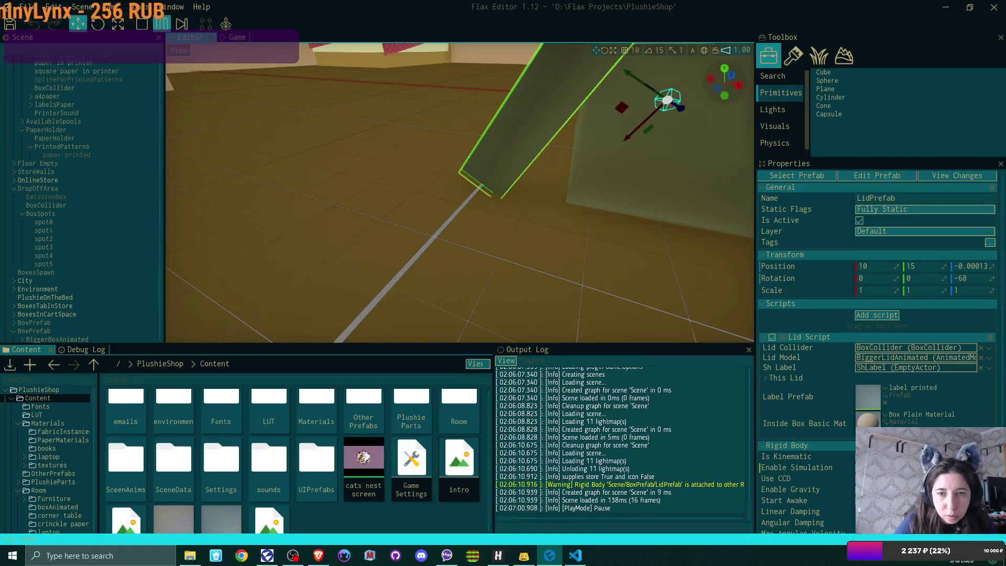
key(f)
Try Y values 16 and 15.5, settle the lid's Y at 16, then briefly resume and stop the game
click(931, 266)
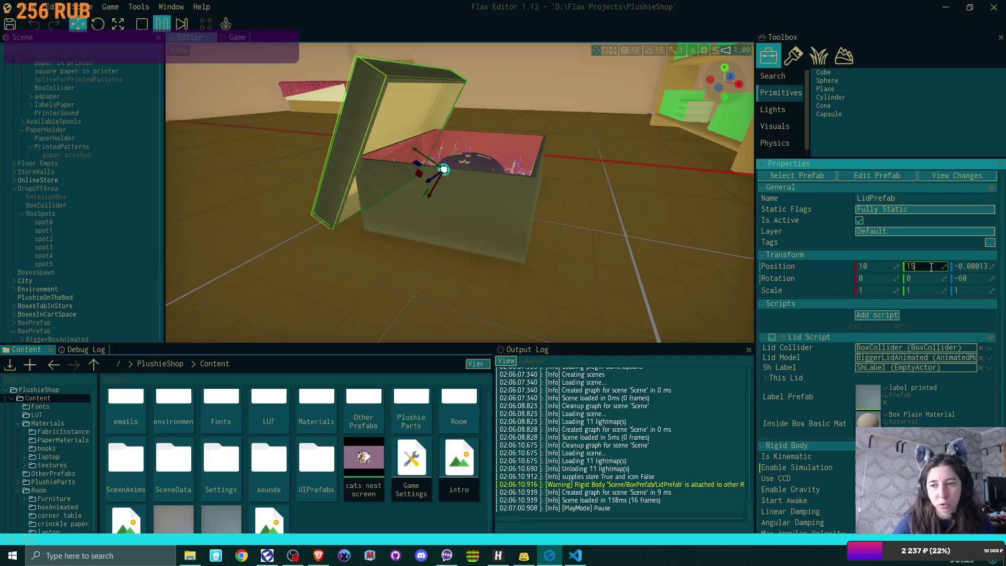
text(16)
key(Return)
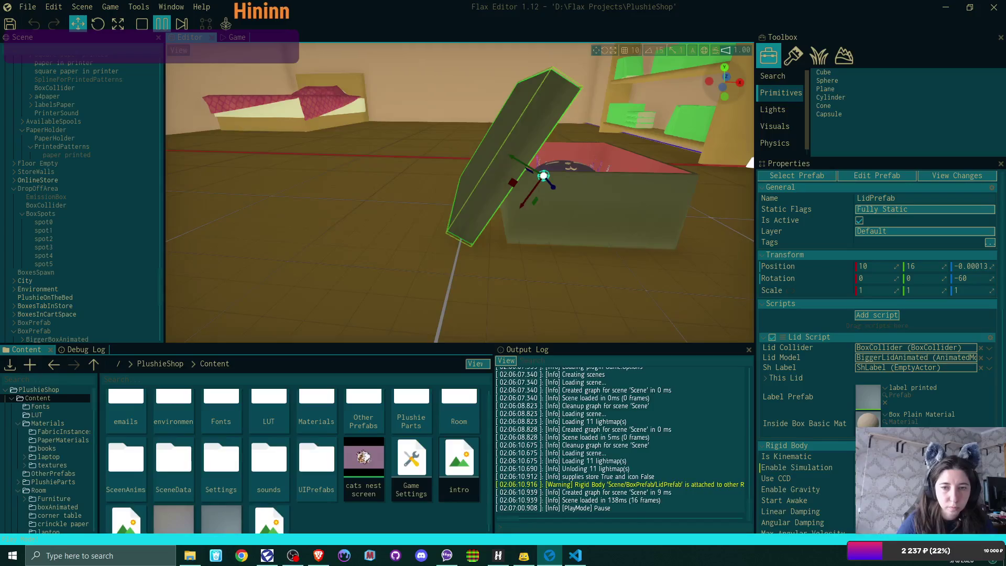
click(923, 267)
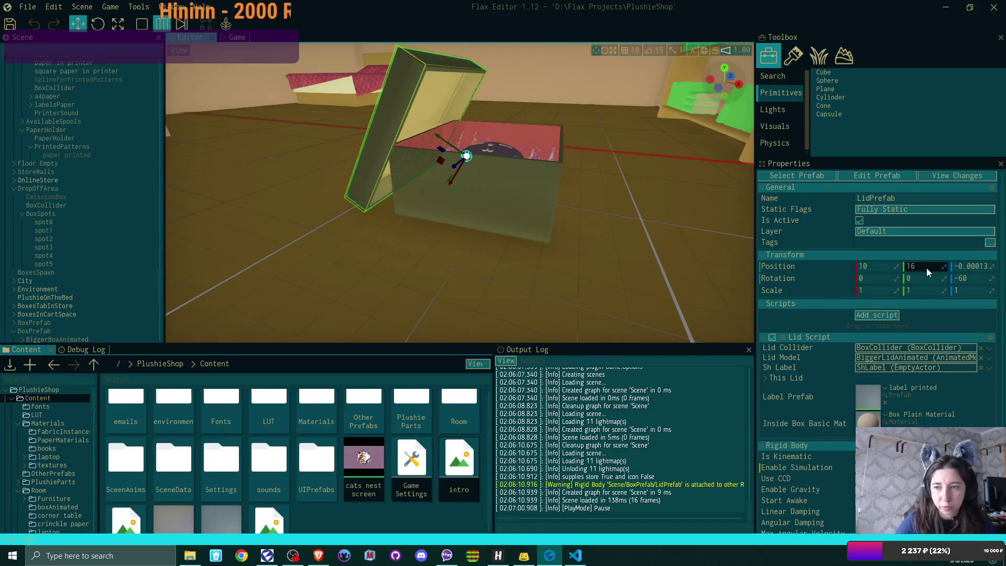
text(15.5)
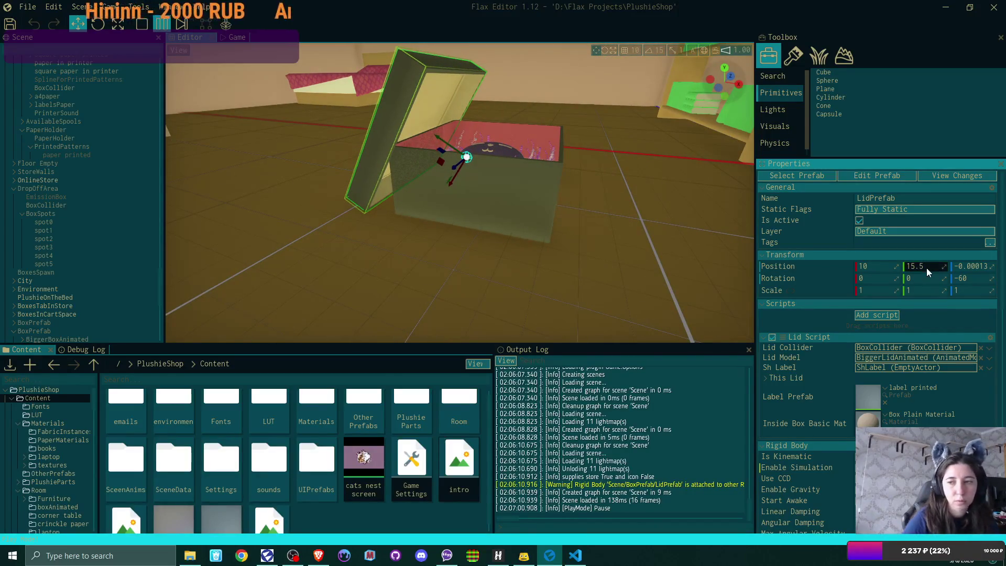
key(Return)
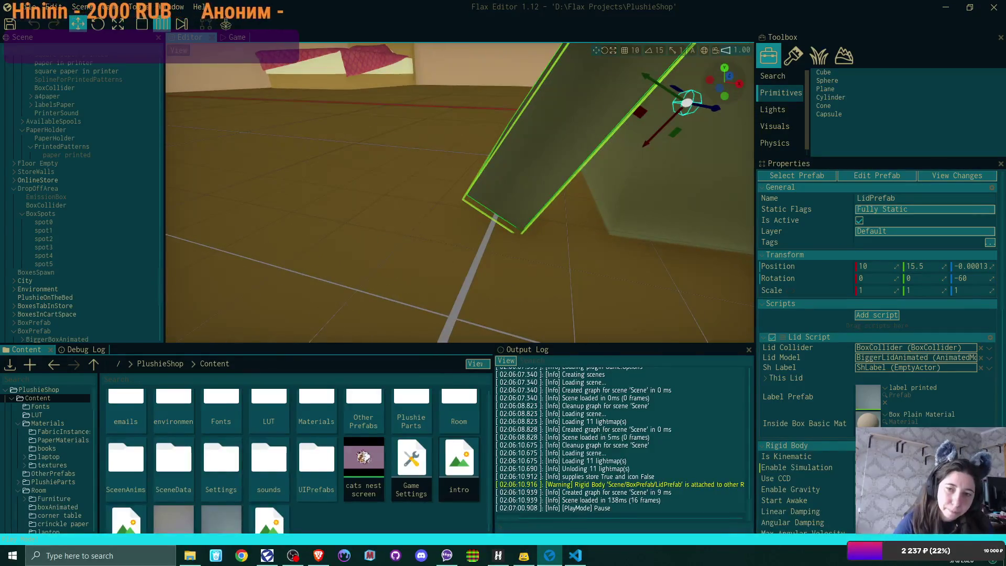
click(924, 266)
text(16)
key(Return)
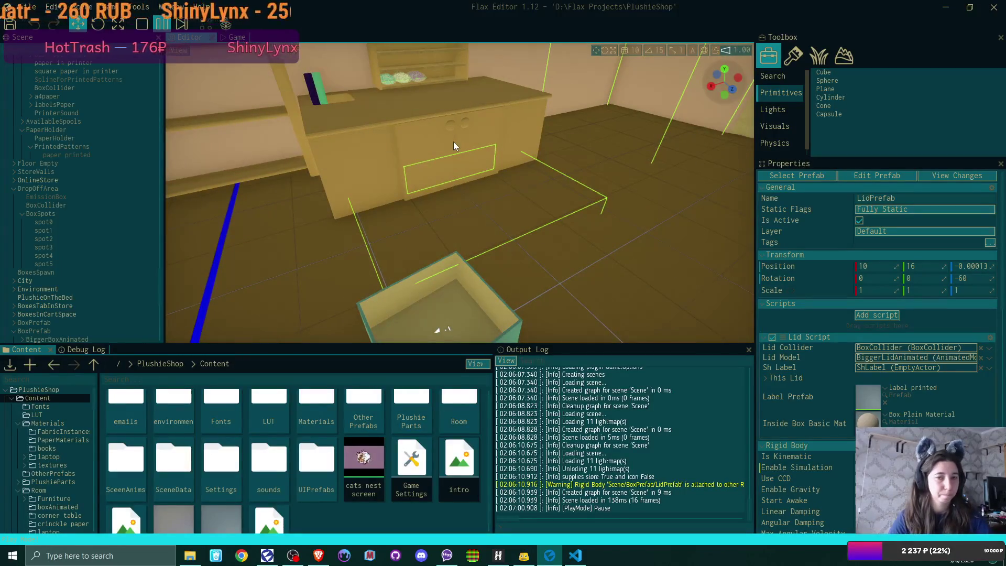
key(F6)
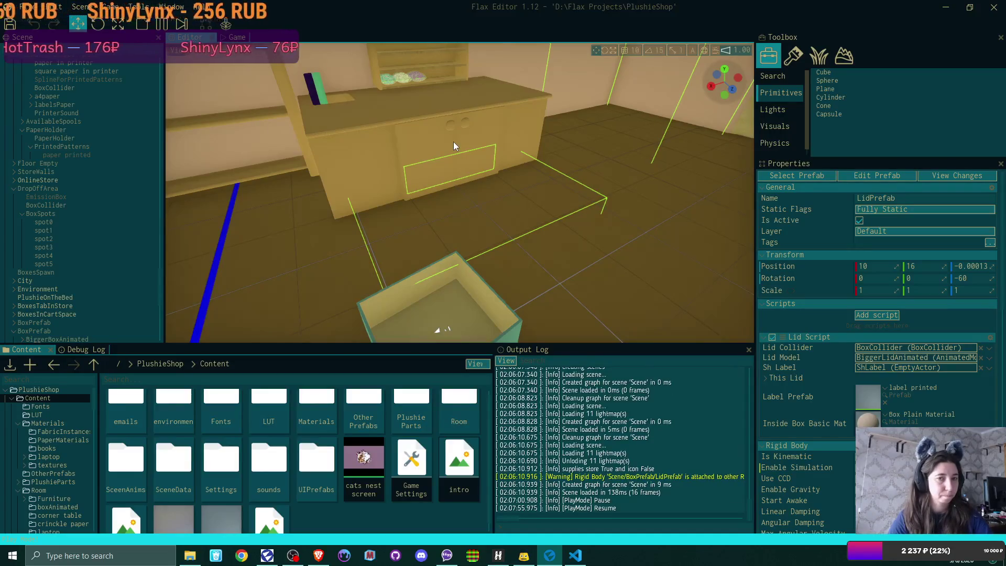
key(F5)
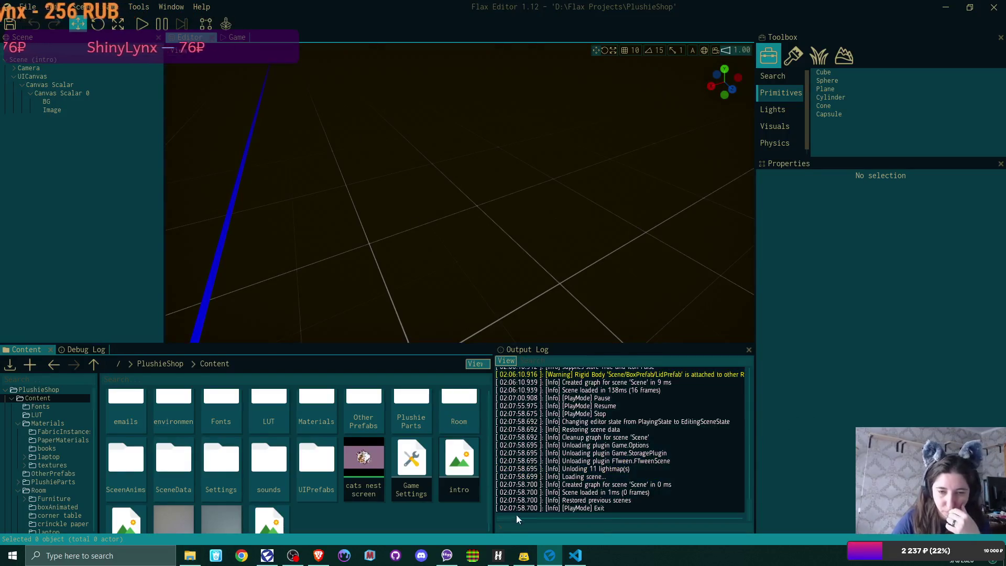
scroll(316, 485, down, 2)
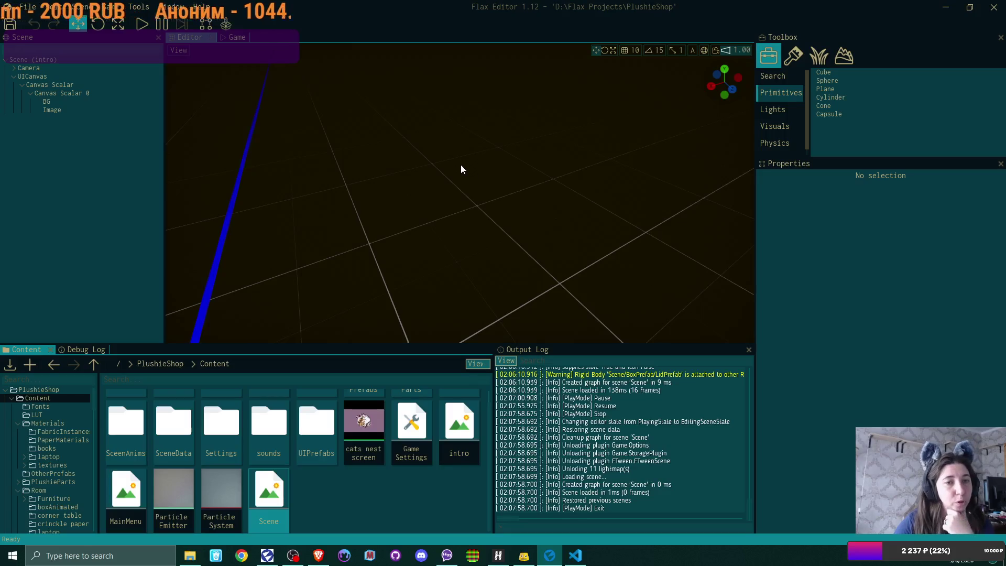
Select the Scene asset, look over the scene and briefly glance at the BoxScript code editor
click(377, 503)
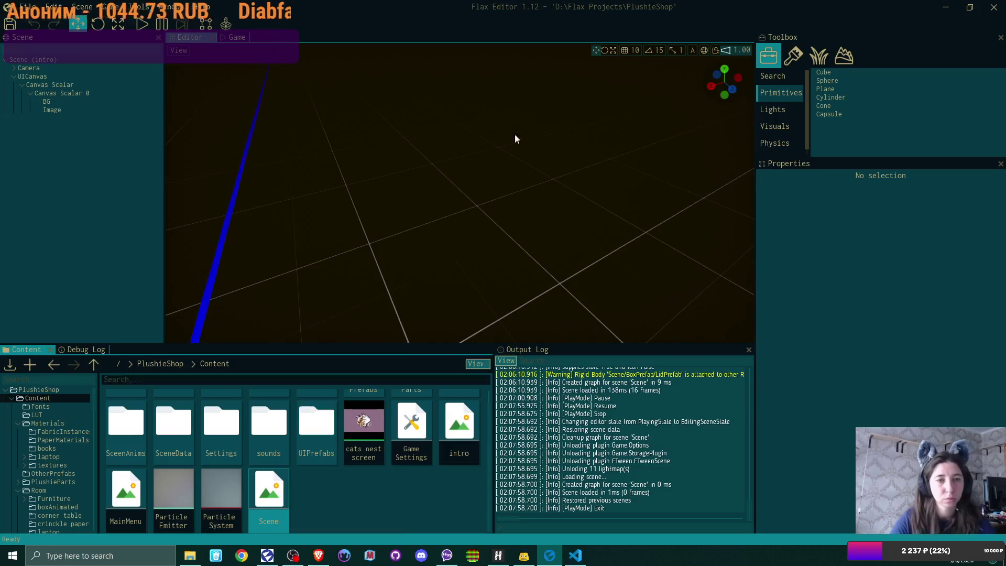
mouse_move(515, 134)
mouse_down()
mouse_move(488, 145)
mouse_move(242, 519)
mouse_up()
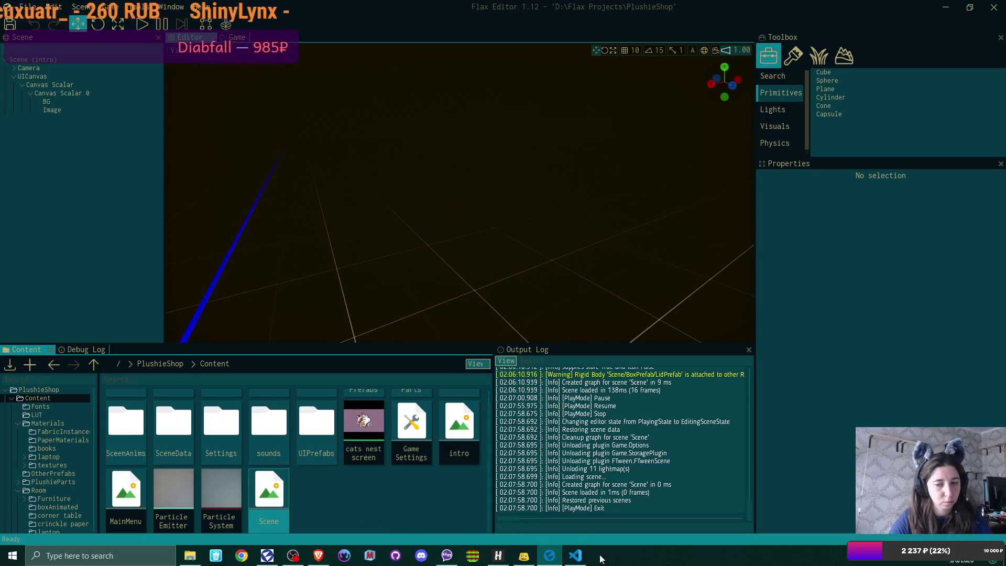
click(575, 556)
click(549, 555)
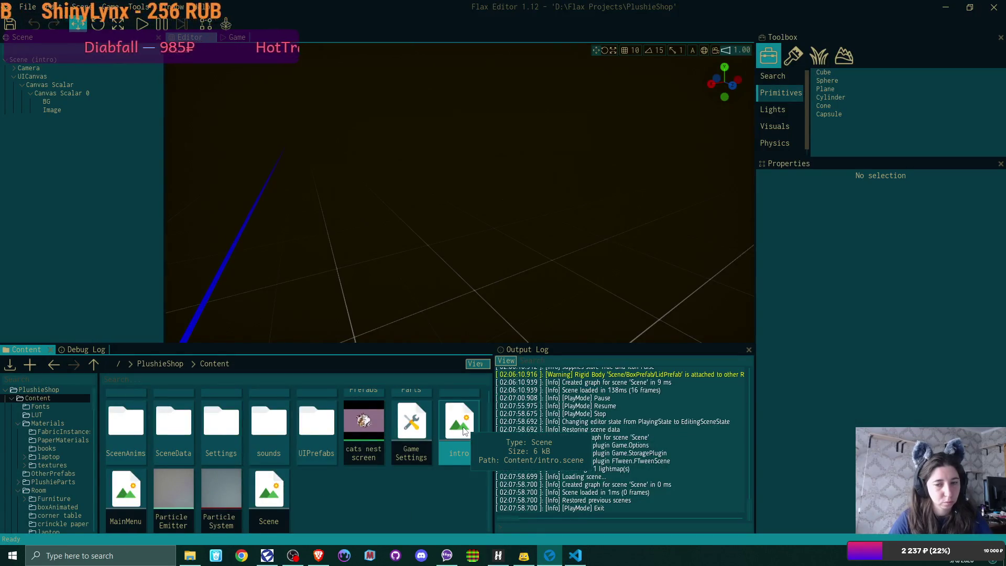
Select the Scene asset, save all changes in Flax Editor and switch to Visual Studio Code
click(474, 445)
click(270, 500)
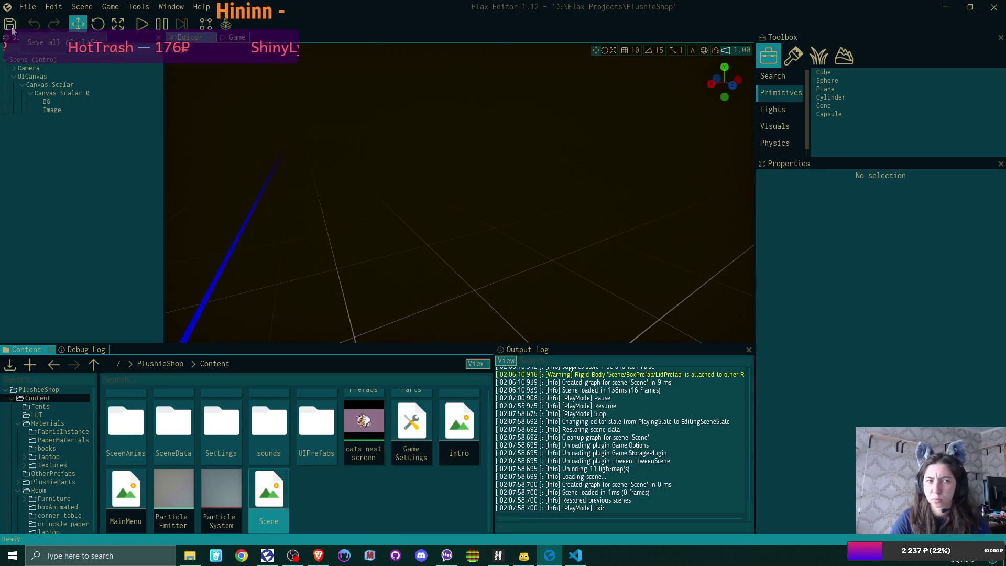
click(11, 29)
click(270, 506)
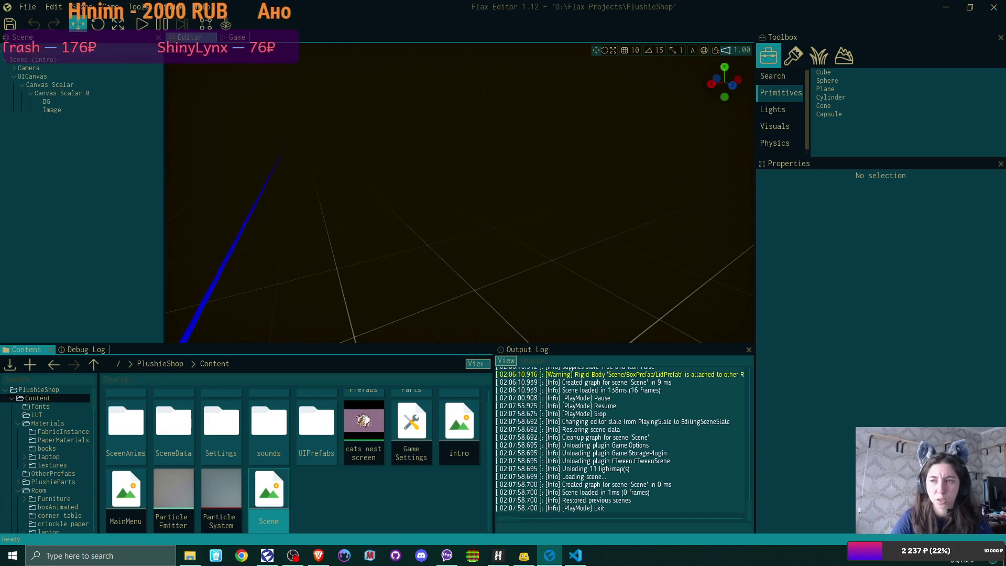
key(alt+Tab)
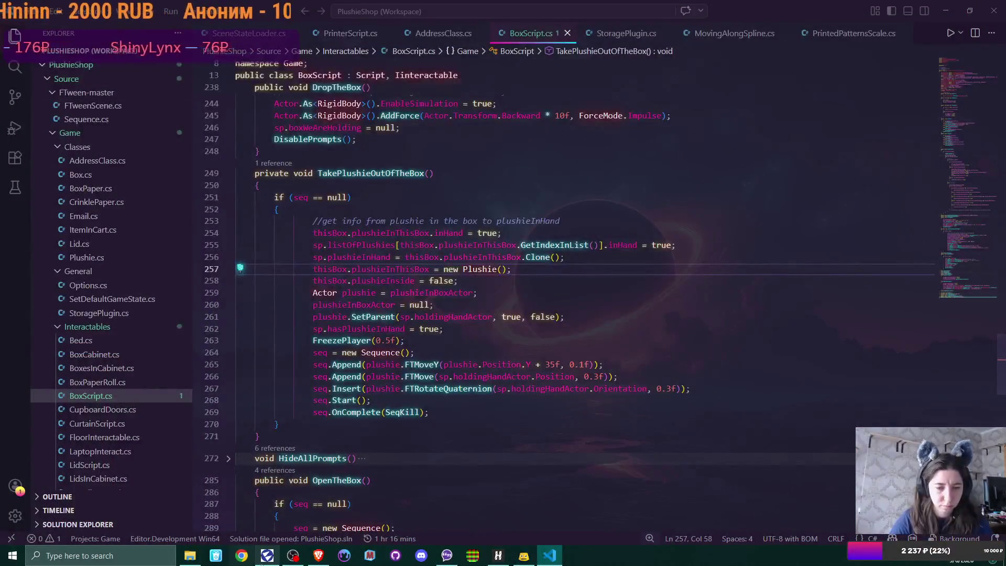
Open the PlushieShop project from the Flax launcher's project library
key(alt+Tab)
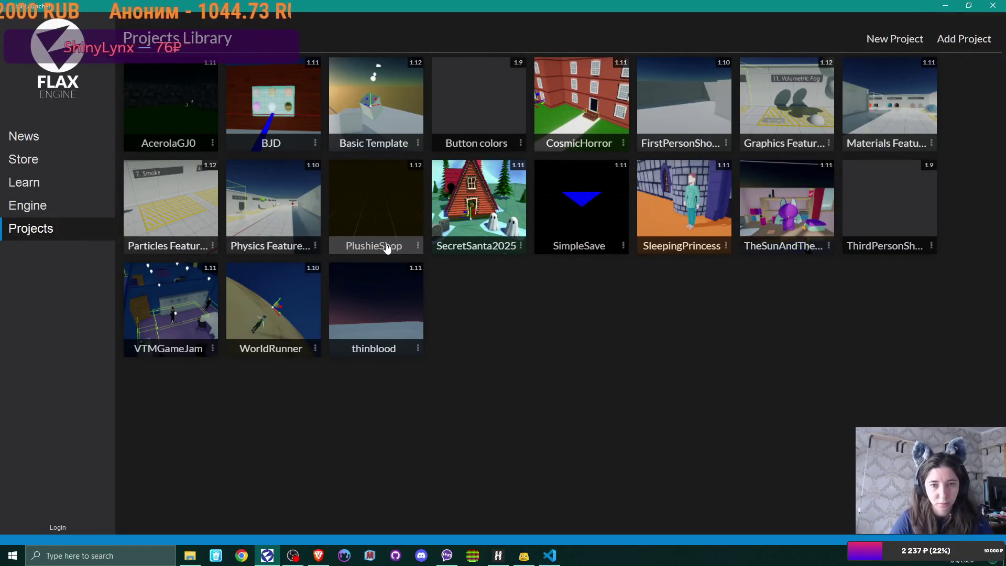
double_click(387, 248)
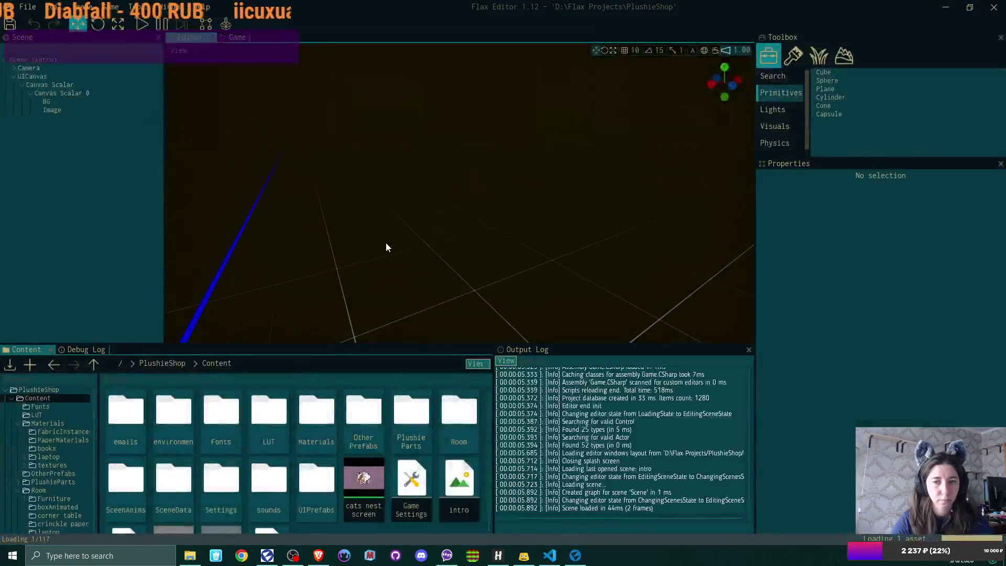
scroll(306, 497, down, 2)
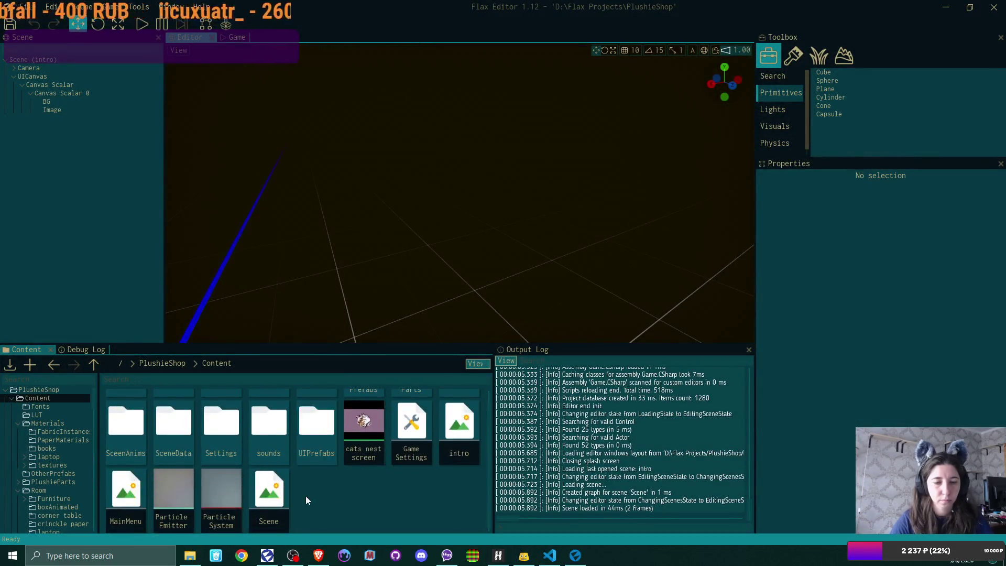
Load the main Scene asset, turn toward the windowed room, then bring up BoxScript.cs in VS Code
double_click(268, 491)
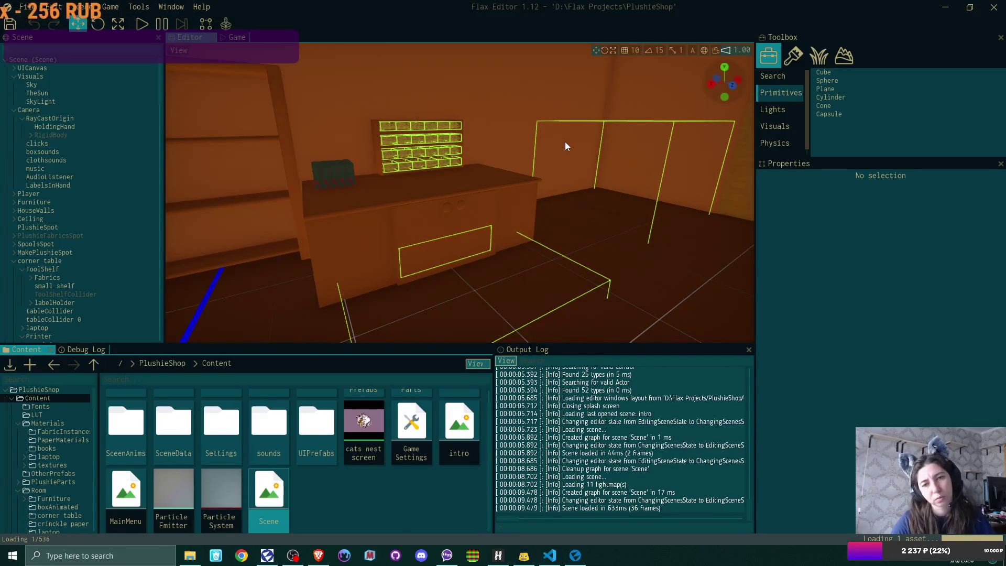
mouse_move(565, 141)
mouse_down()
mouse_move(472, 157)
mouse_move(598, 157)
mouse_move(371, 150)
mouse_move(484, 166)
mouse_move(727, 142)
mouse_move(440, 189)
mouse_move(228, 320)
mouse_move(345, 254)
mouse_up()
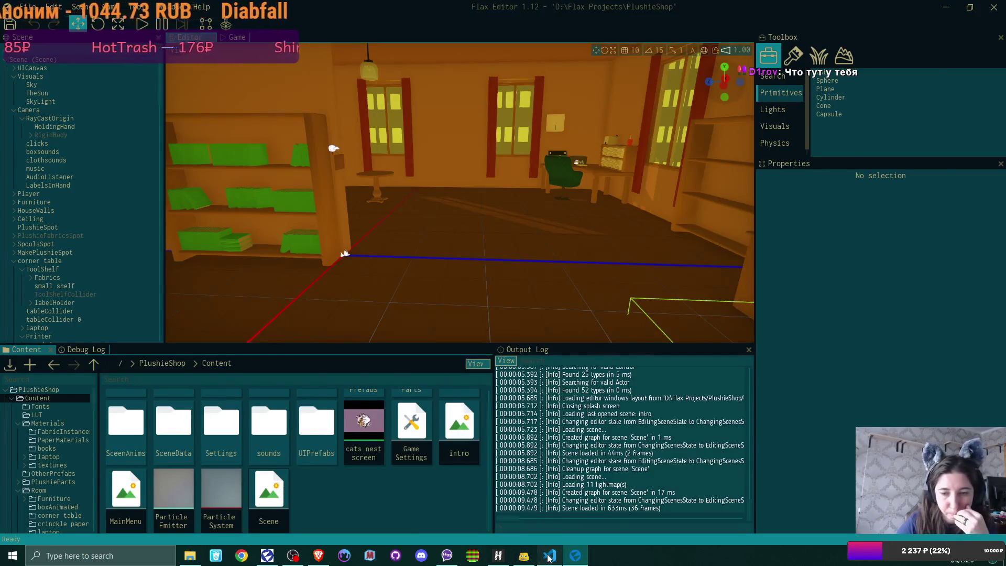
click(549, 555)
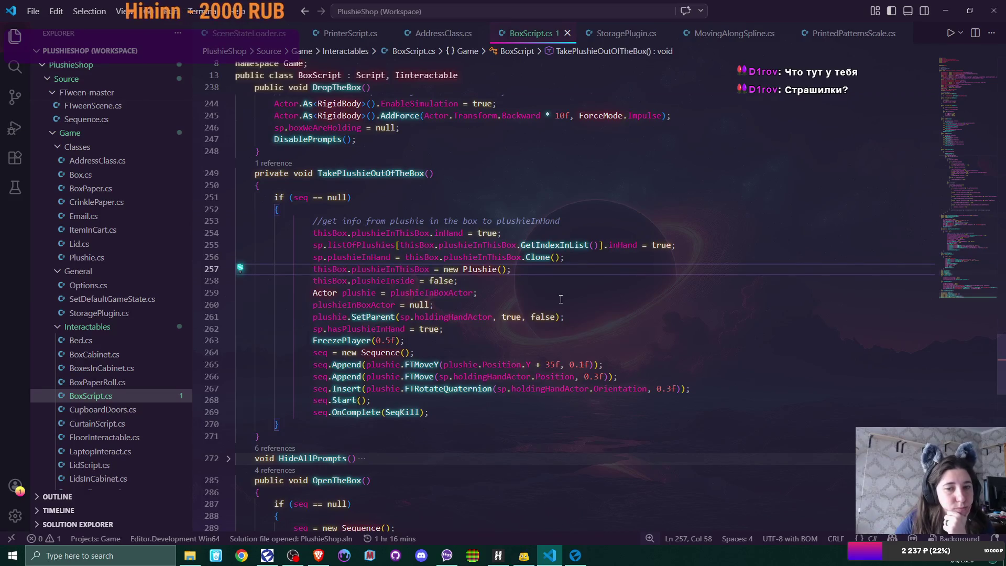
scroll(560, 298, up, 3)
scroll(561, 299, up, 4)
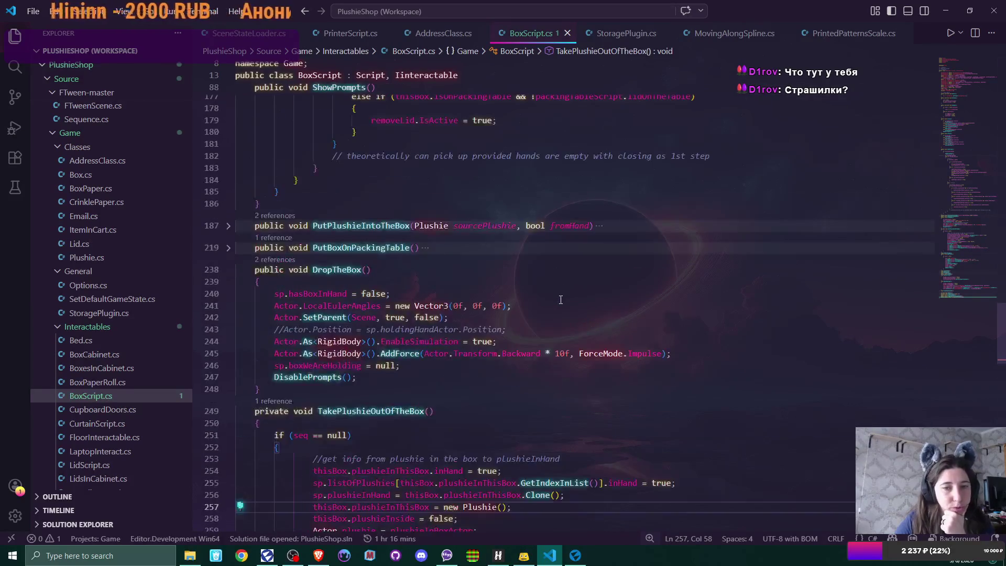
scroll(560, 299, up, 2)
scroll(561, 299, up, 2)
scroll(560, 300, up, 4)
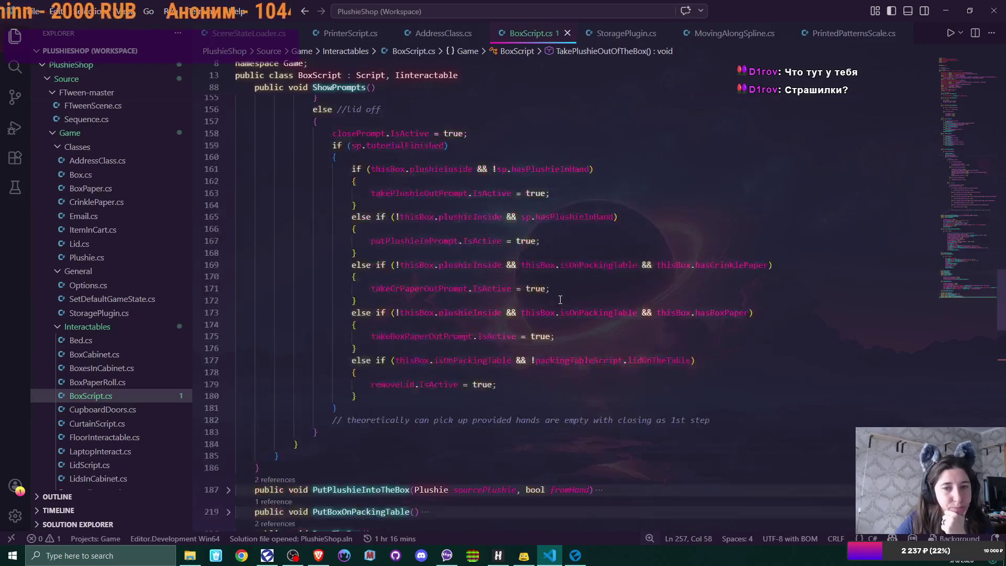
scroll(561, 299, up, 4)
scroll(560, 299, up, 5)
scroll(560, 298, up, 1)
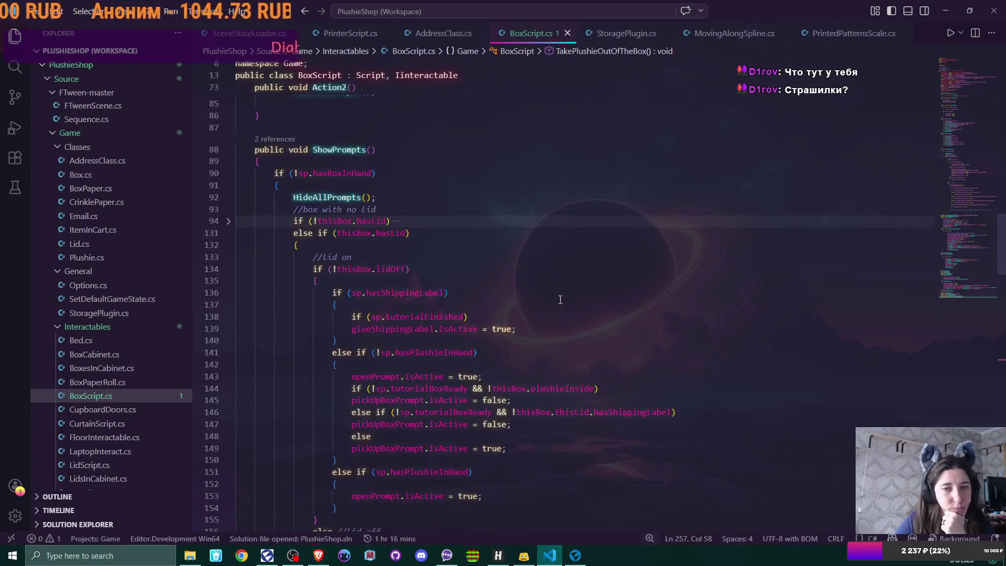
scroll(561, 298, up, 3)
scroll(560, 299, up, 1)
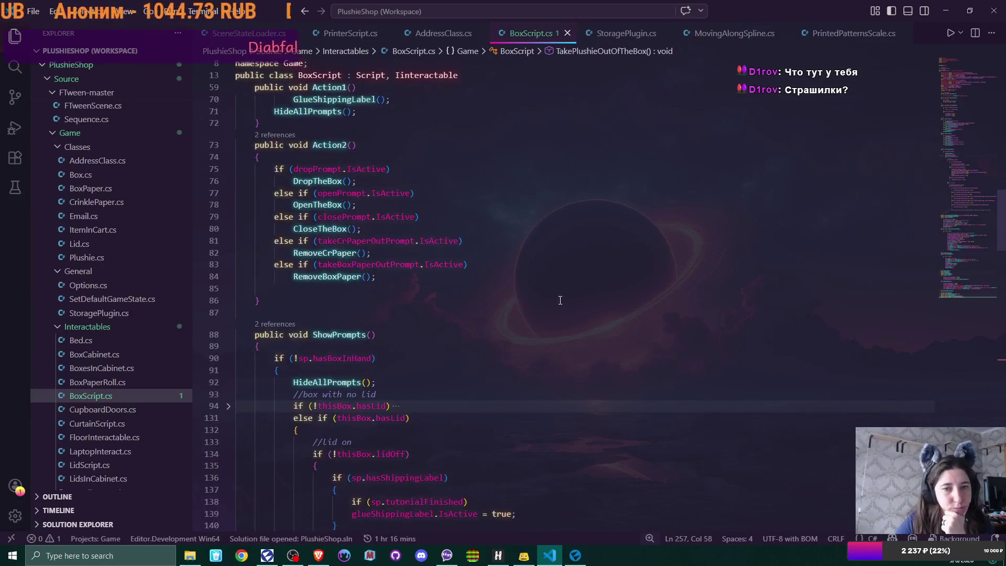
In OpenTheBox, change the lid's upward offset from 10f to 16f and save BoxScript.cs
ctrl+click(317, 204)
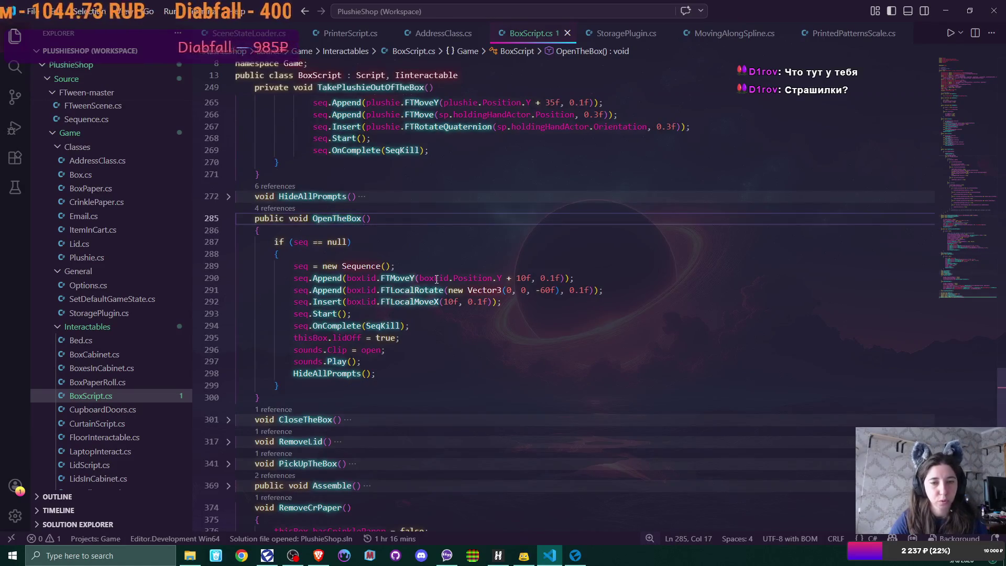
click(523, 278)
key(BackSpace)
text(6)
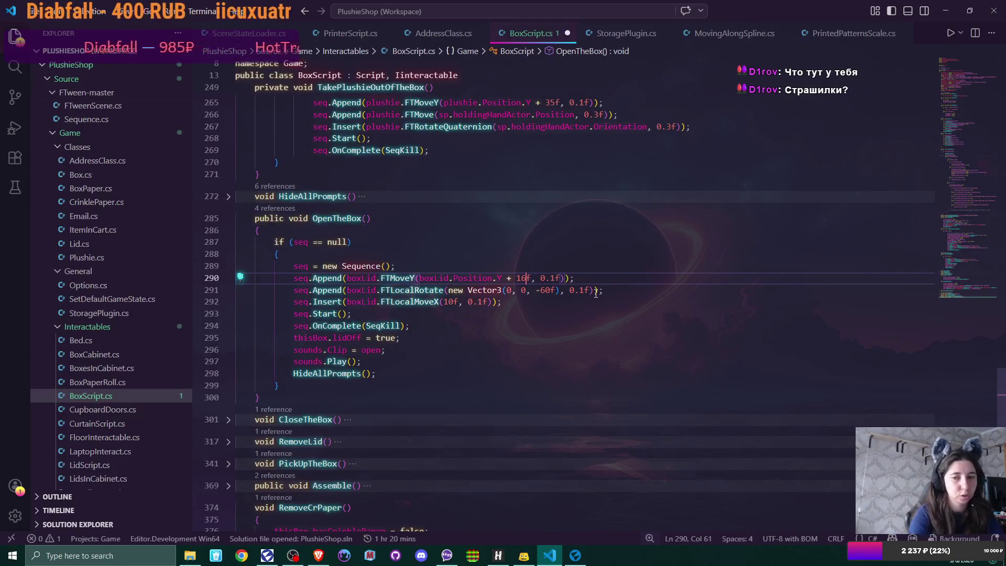
click(604, 274)
key(ctrl+s)
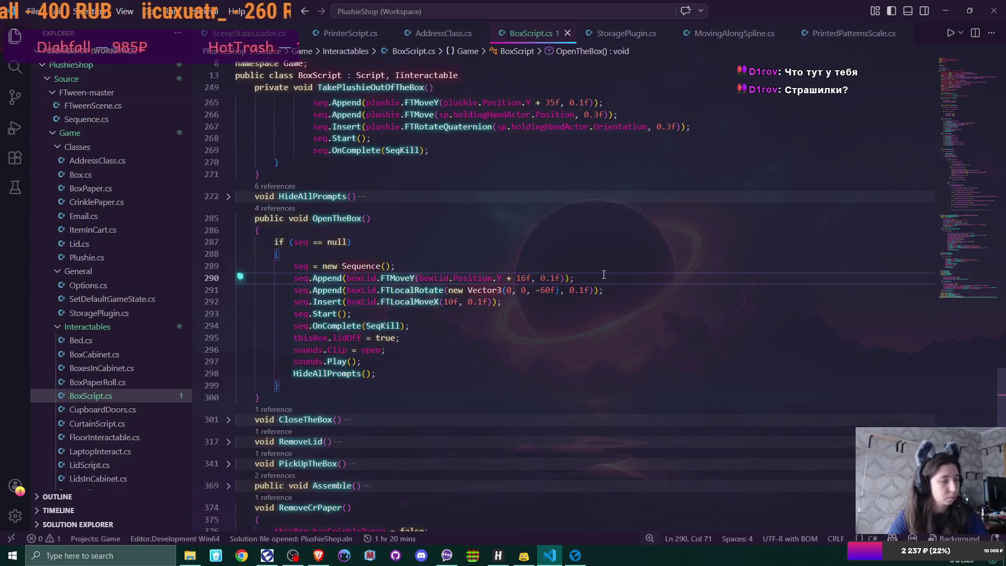
scroll(604, 275, up, 15)
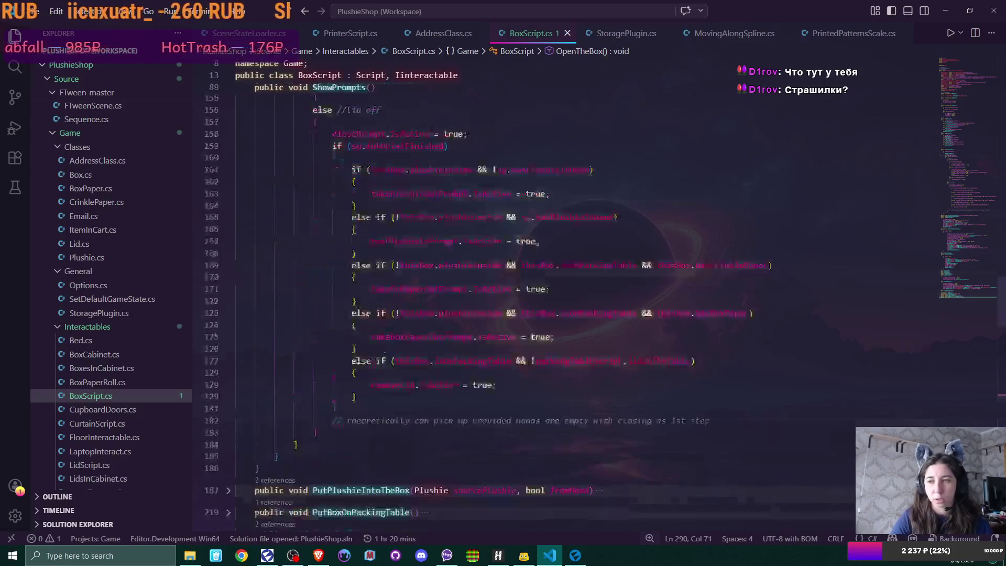
scroll(503, 299, up, 10)
scroll(504, 299, up, 2)
scroll(503, 299, down, 3)
scroll(504, 299, down, 3)
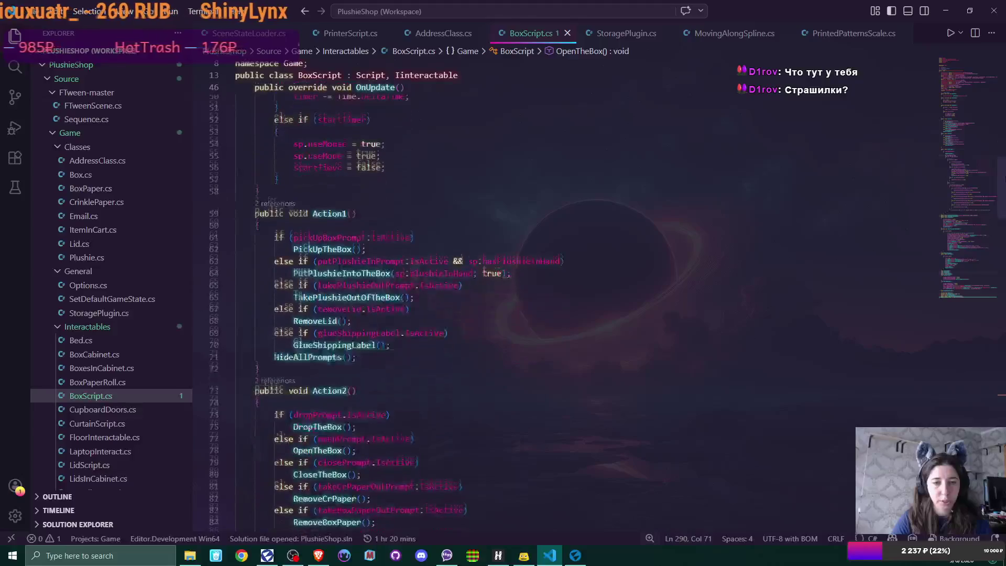
scroll(671, 217, down, 3)
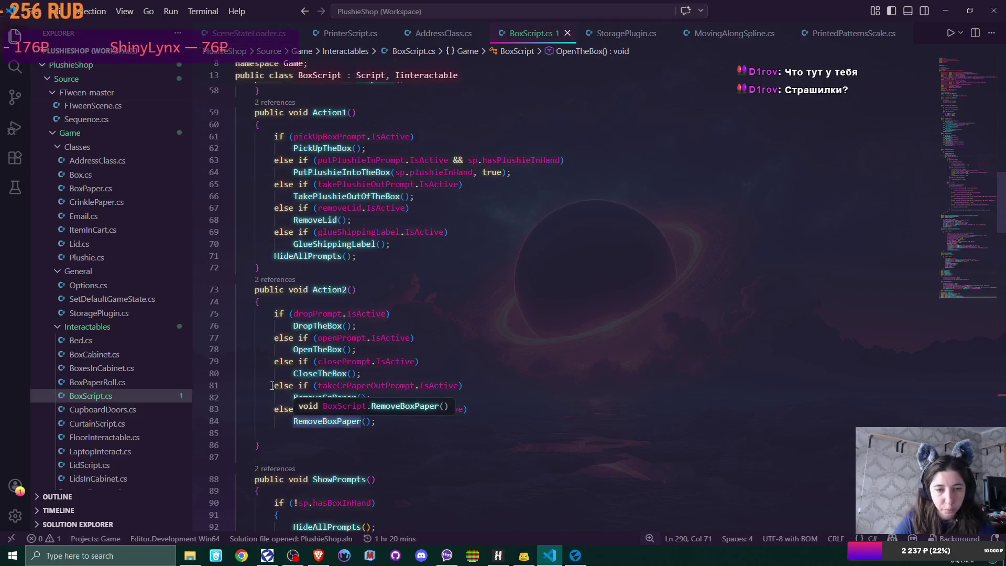
Cut the crinkle-paper and box-paper removal branches from Action2 and paste them into Action1
drag(274, 386, 393, 426)
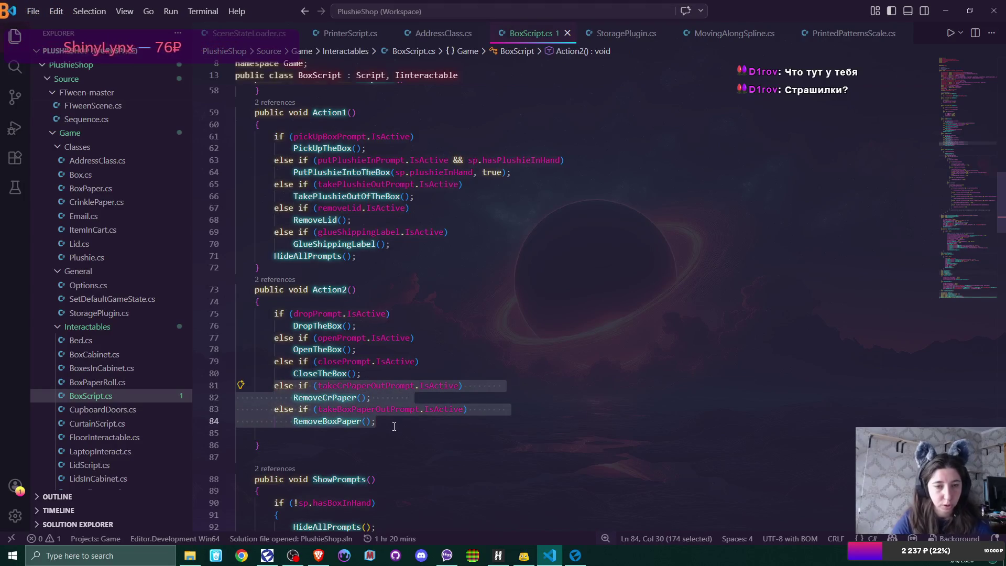
key(BackSpace)
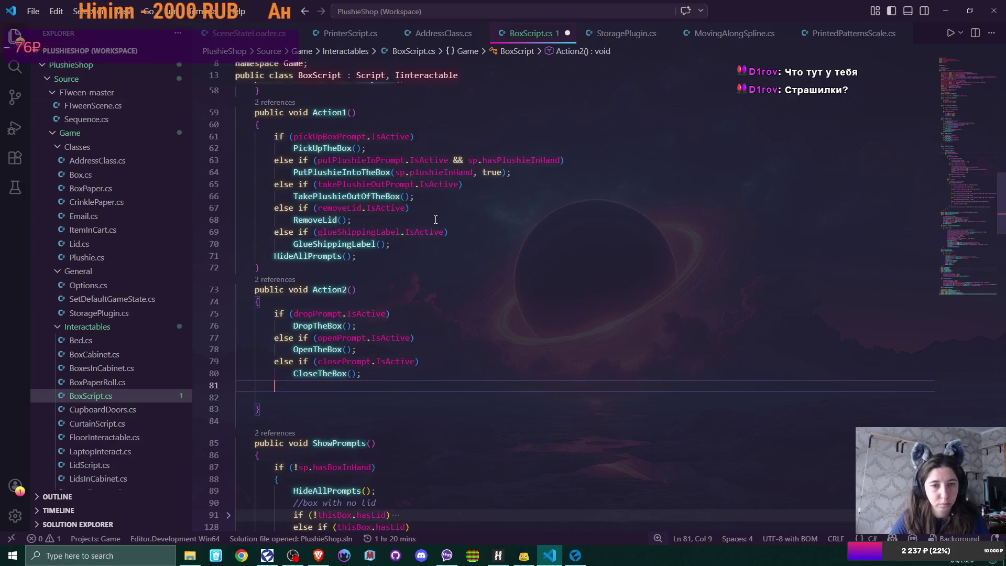
click(414, 201)
key(Return)
text(else if (takeCrPaperOutPrompt.IsActive)             RemoveCrPaper();         else if (takeBoxPaperOutPrompt.IsActive)             RemoveBoxPaper();)
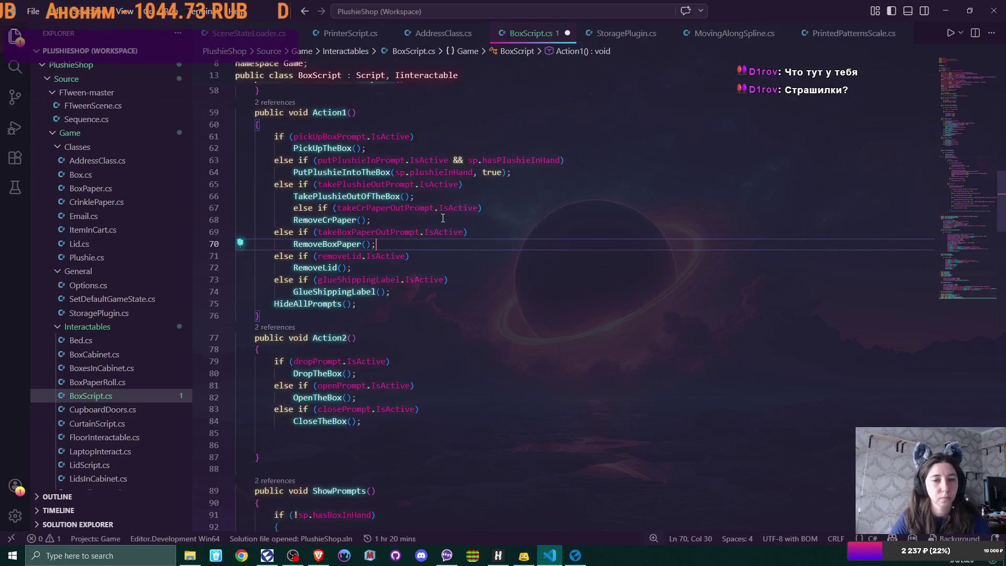
mouse_move(459, 208)
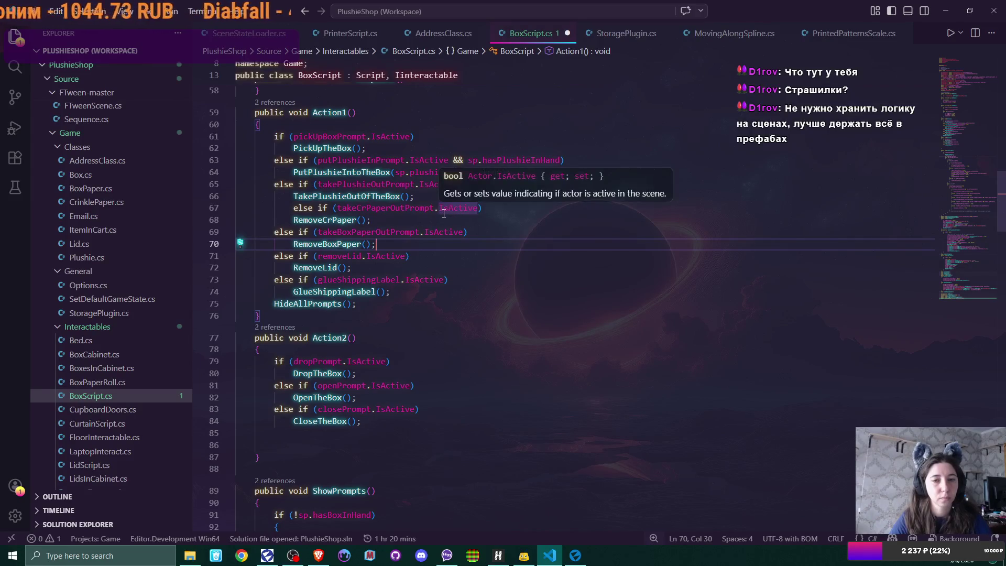
Fix the pasted else-if indentation, check the conditions, save BoxScript.cs and return to Flax Editor
click(293, 207)
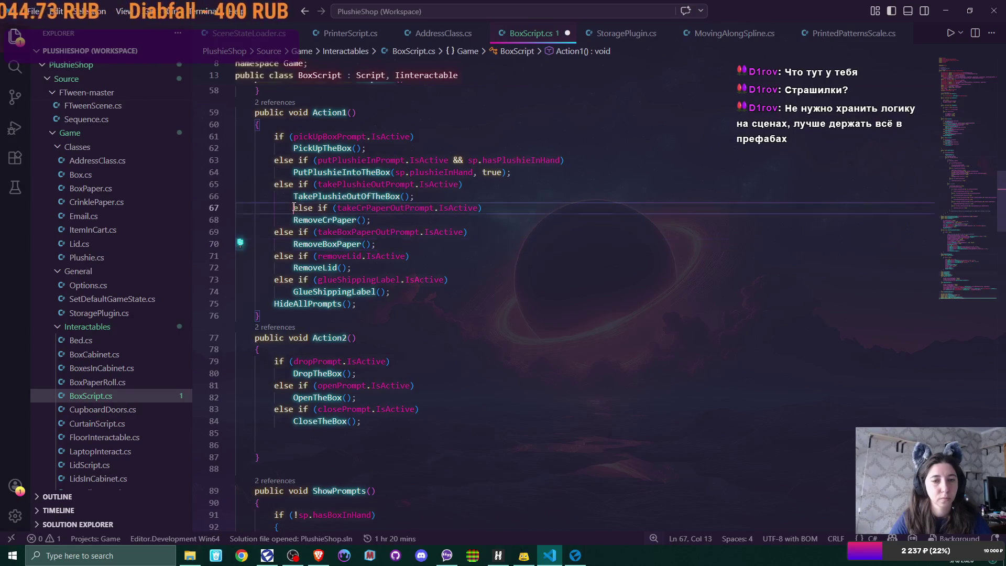
key(BackSpace)
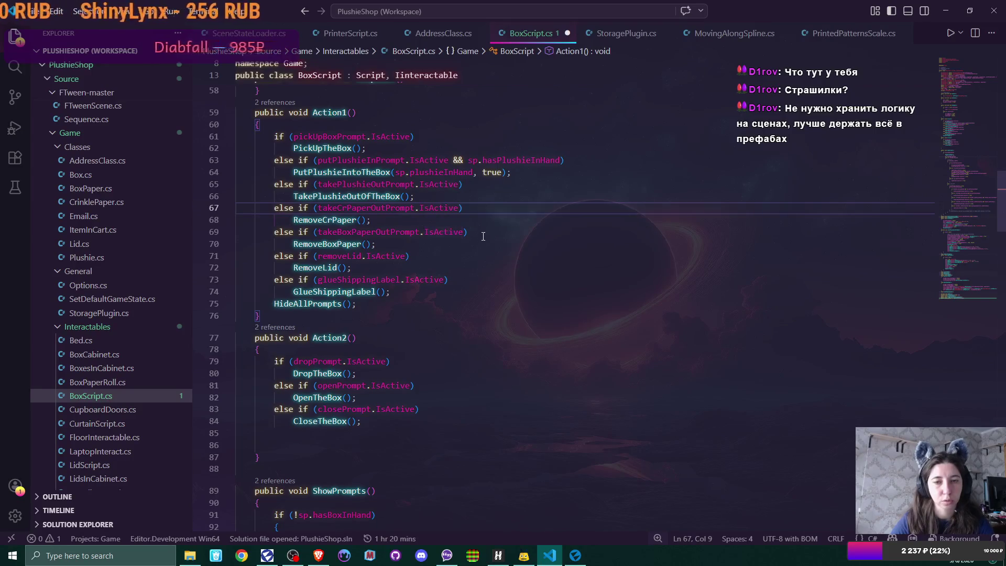
click(483, 233)
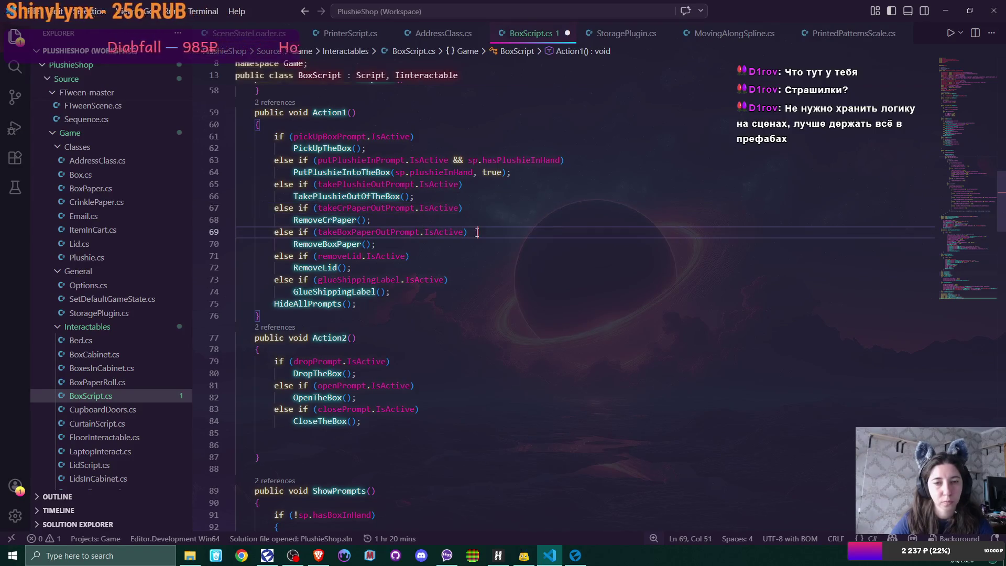
click(517, 257)
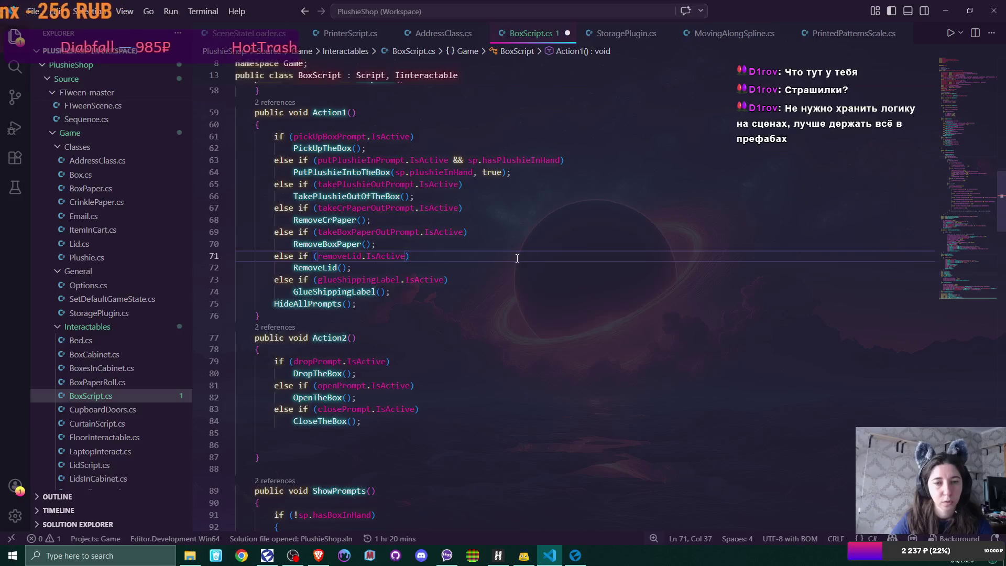
key(ctrl+s)
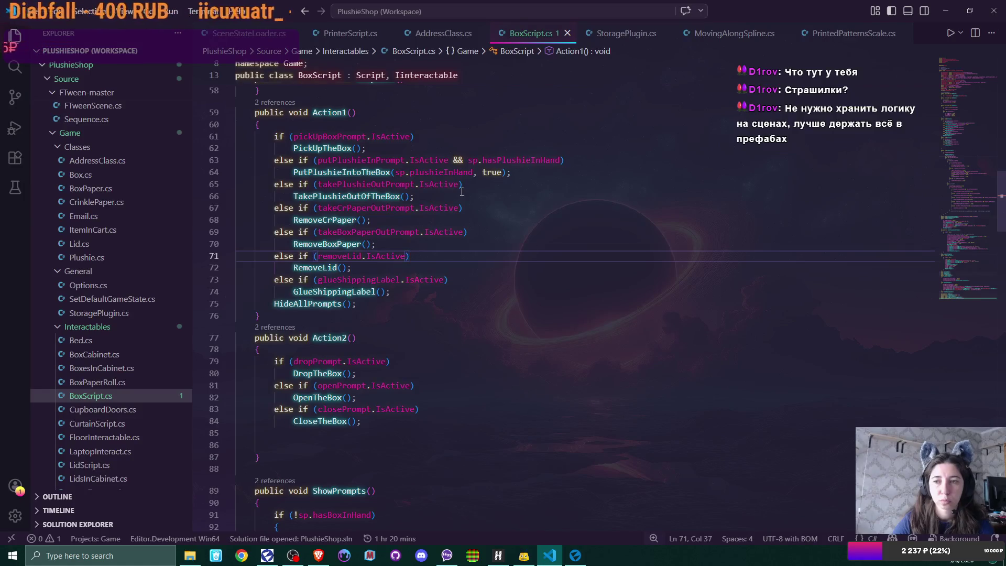
key(alt+Tab)
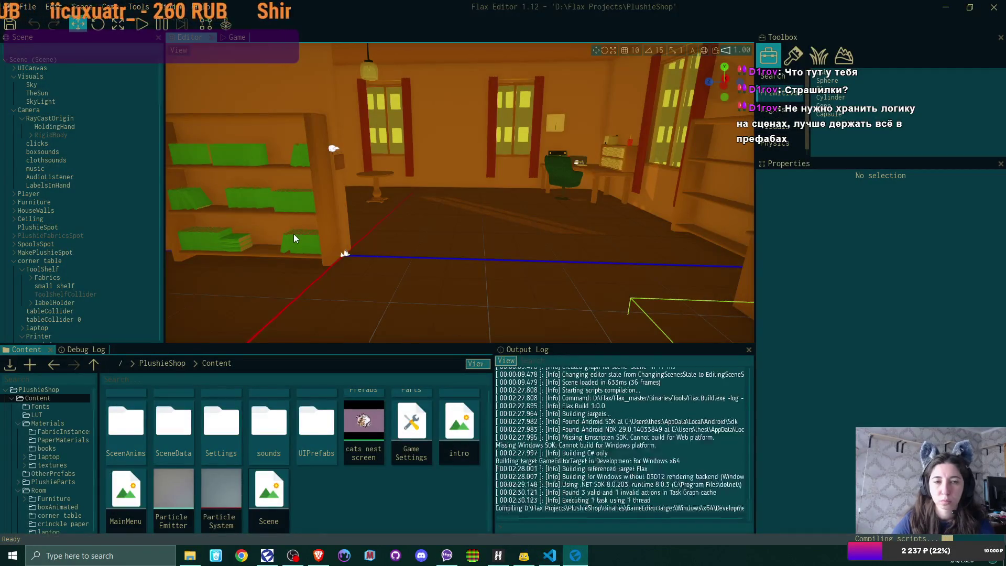
Select the Scene root to show its properties and Scene State Loader fields after recompiling
click(58, 62)
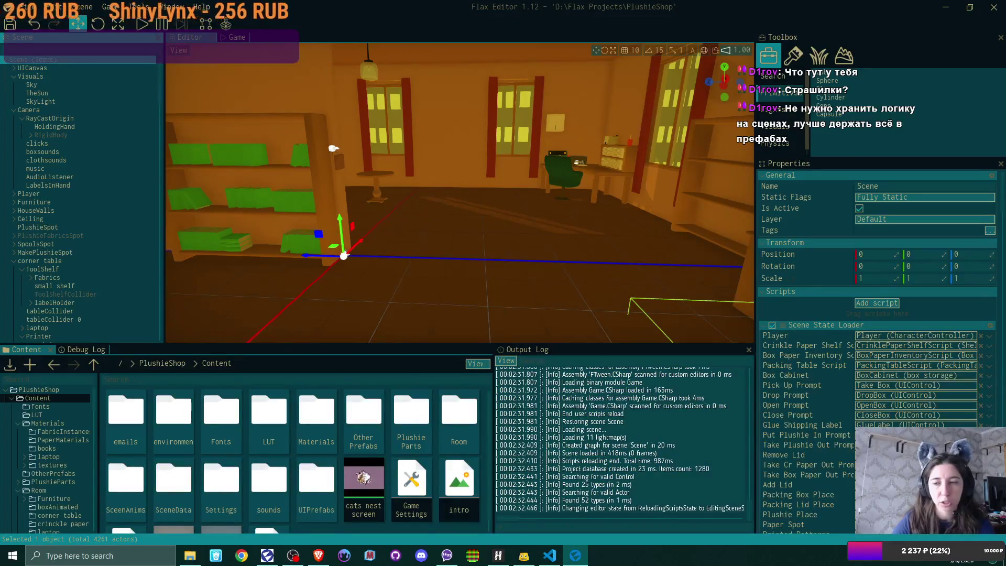
scroll(59, 189, down, 1)
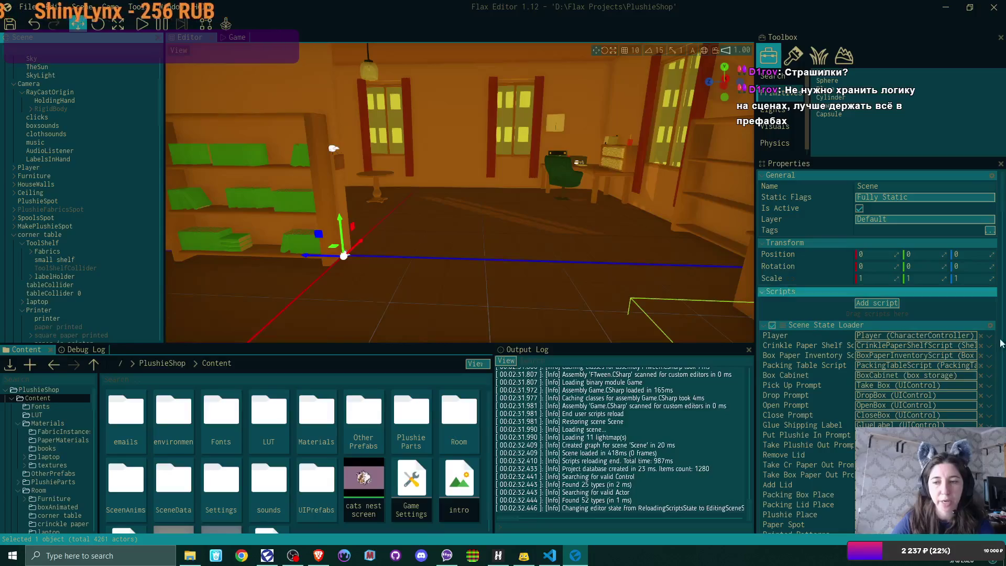
scroll(939, 414, down, 5)
scroll(897, 402, down, 3)
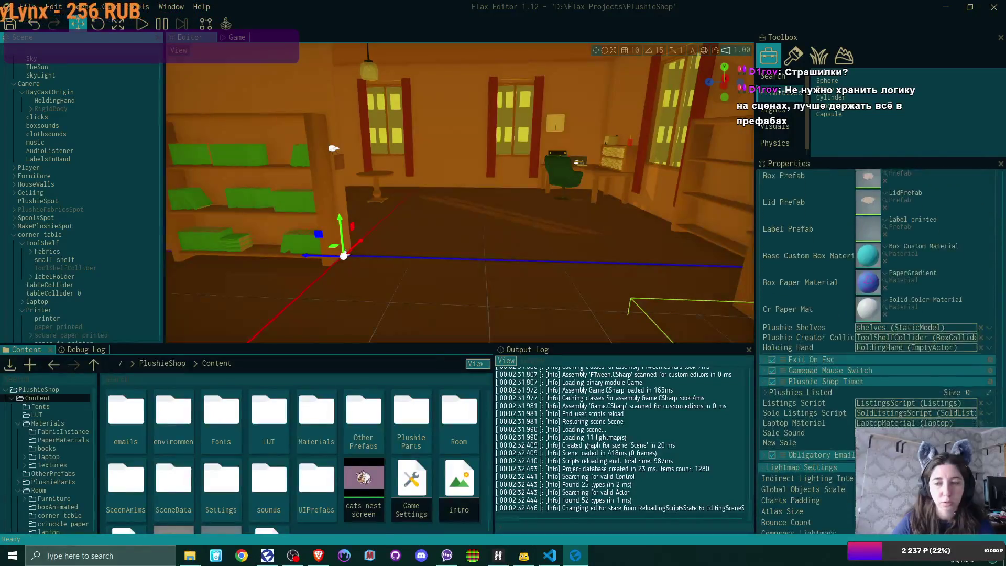
scroll(896, 402, up, 2)
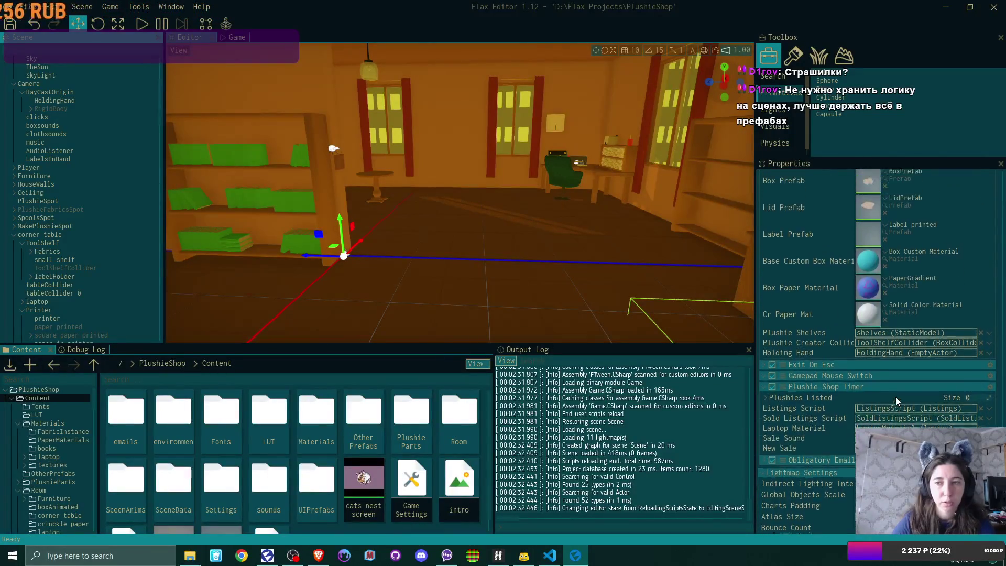
scroll(897, 402, up, 2)
scroll(896, 402, up, 2)
scroll(897, 402, up, 2)
scroll(897, 402, up, 2)
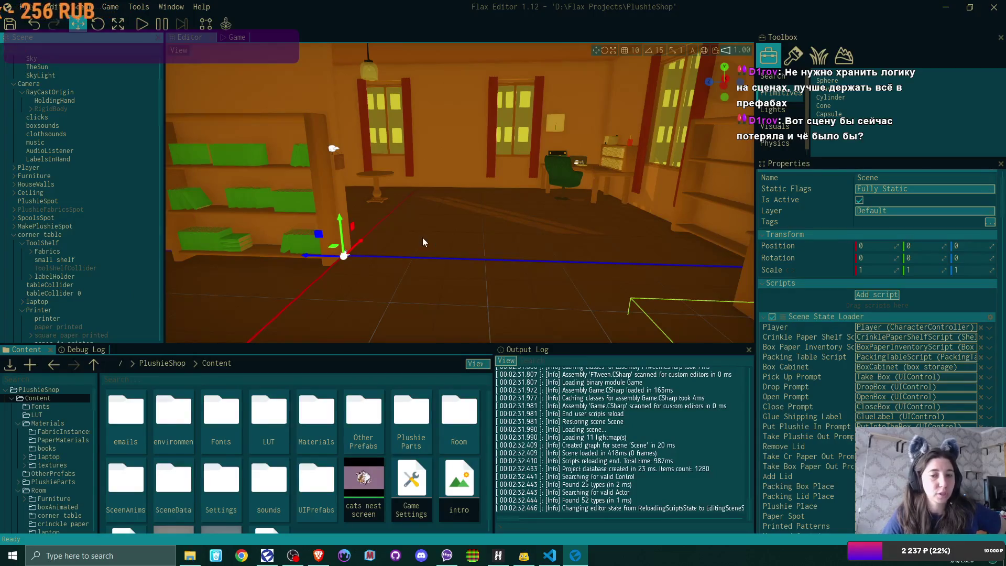
scroll(350, 483, down, 2)
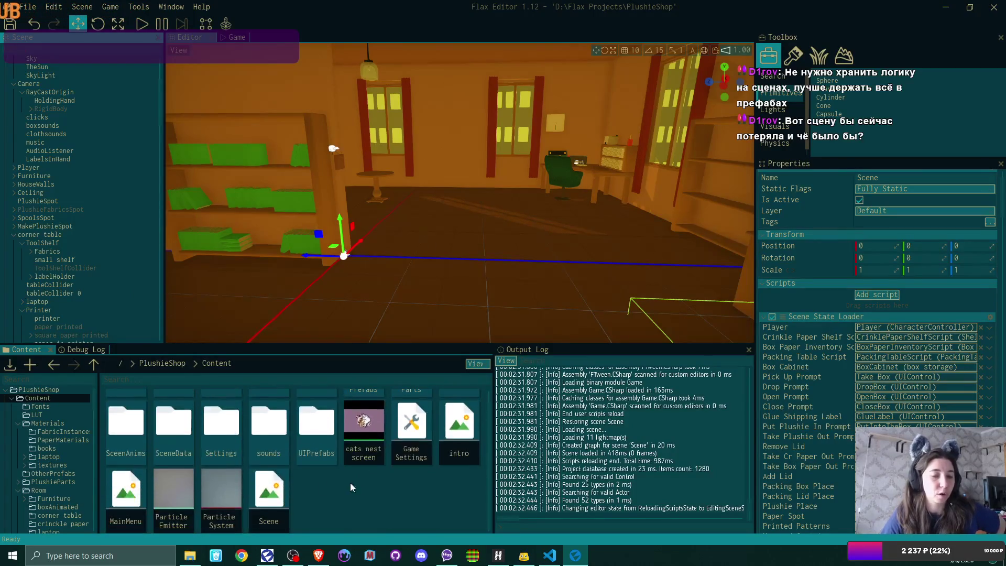
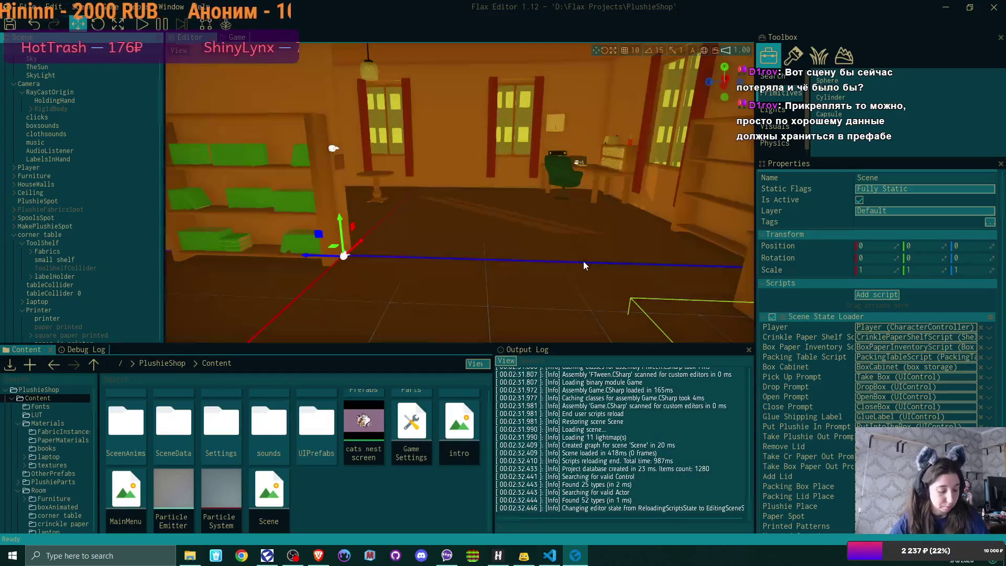
scroll(61, 136, down, 5)
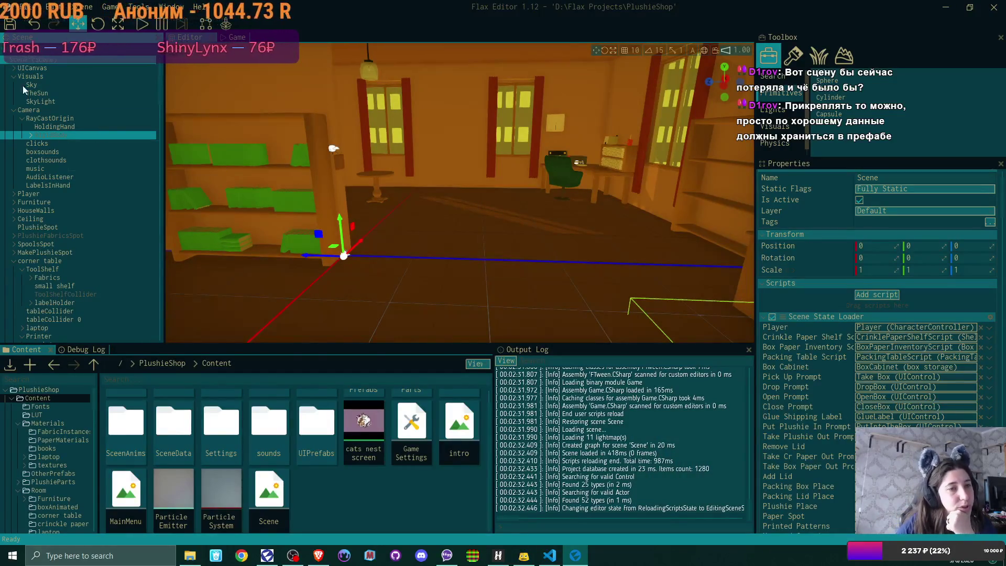
scroll(70, 119, down, 3)
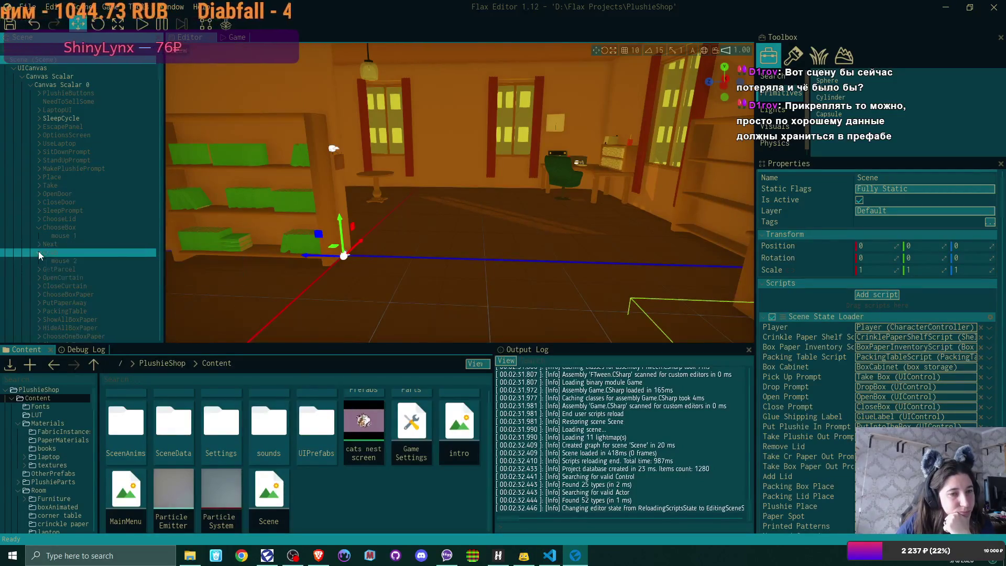
Collapse the ChooseBox node's children in the Scene tree
click(40, 229)
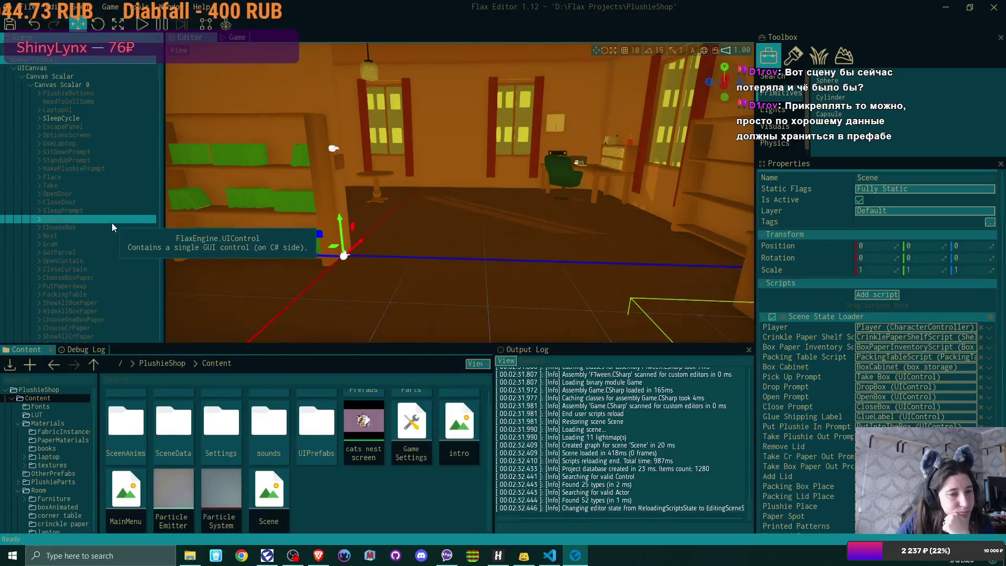
scroll(112, 223, down, 4)
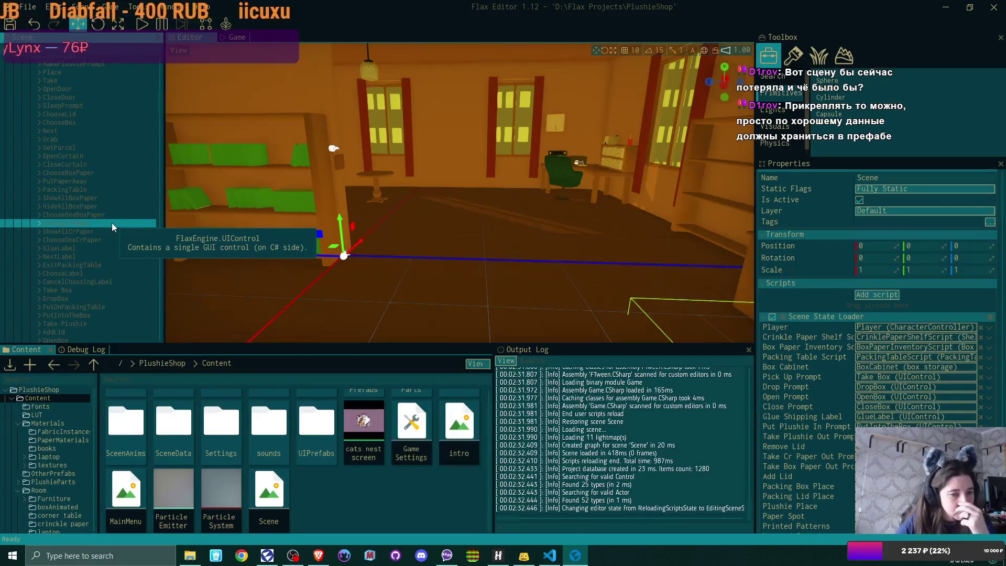
scroll(112, 223, down, 2)
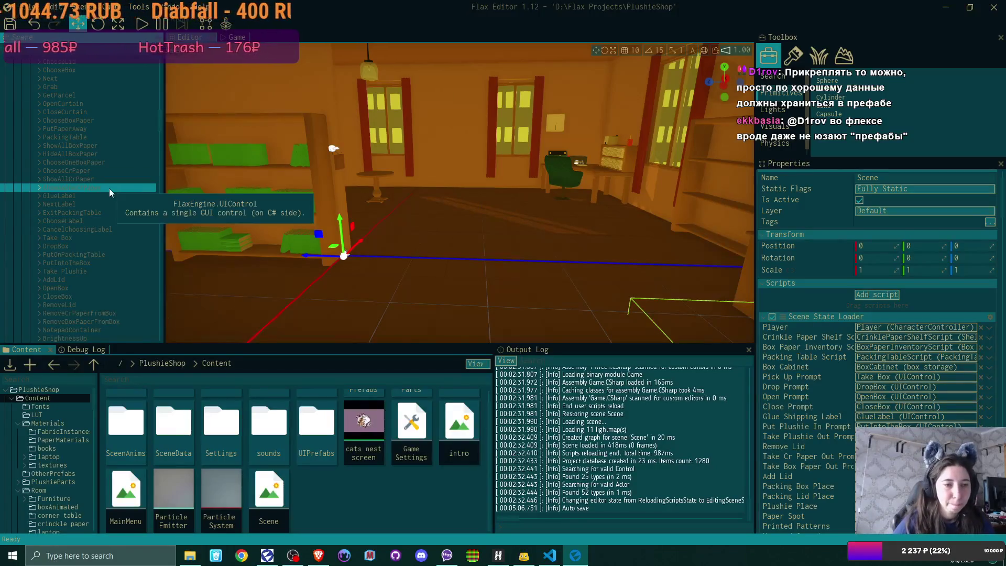
scroll(109, 193, down, 3)
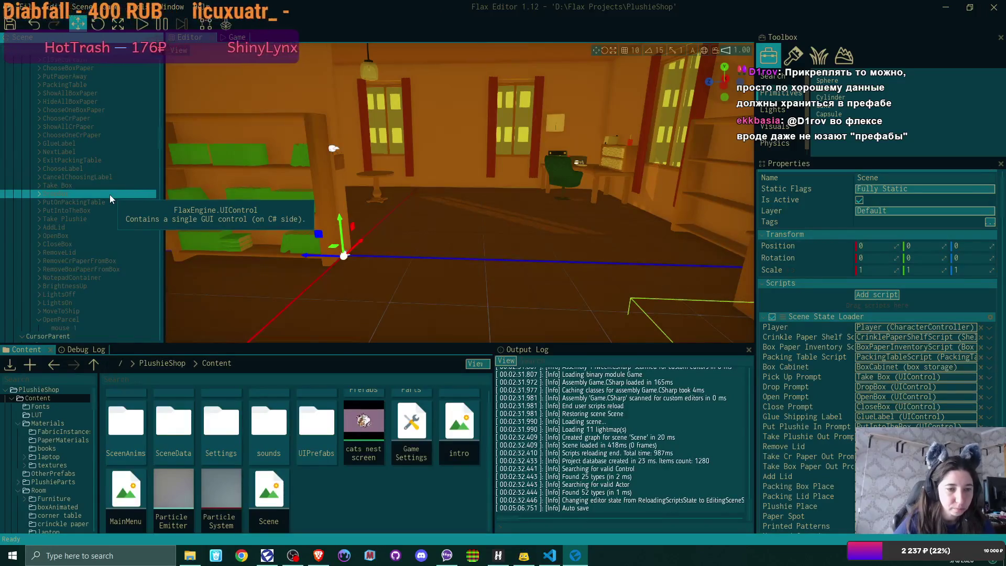
scroll(110, 194, down, 5)
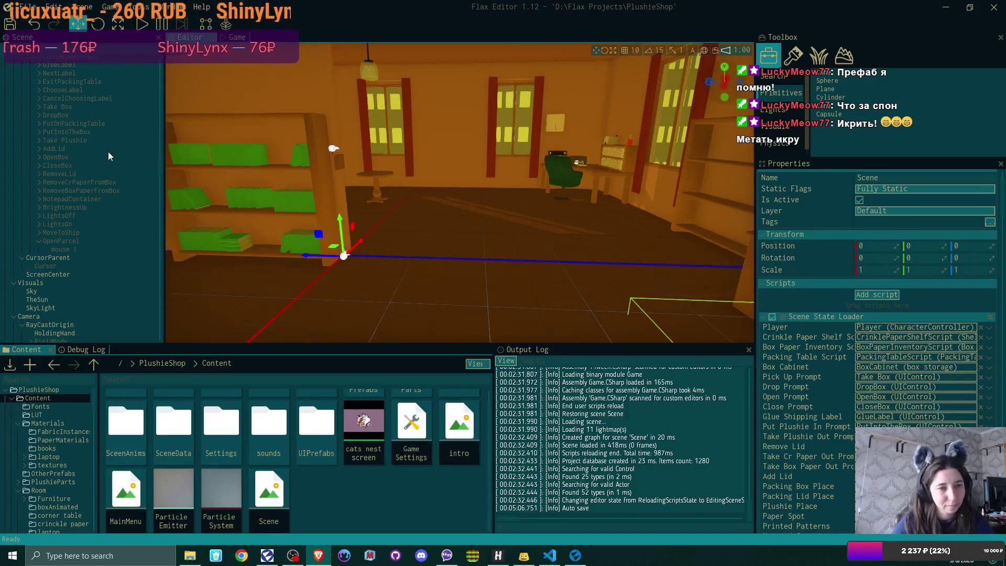
Rename RemoveCrPaperFromBox's mouse 2 icon to mouse 1 and give it the left click image
click(106, 182)
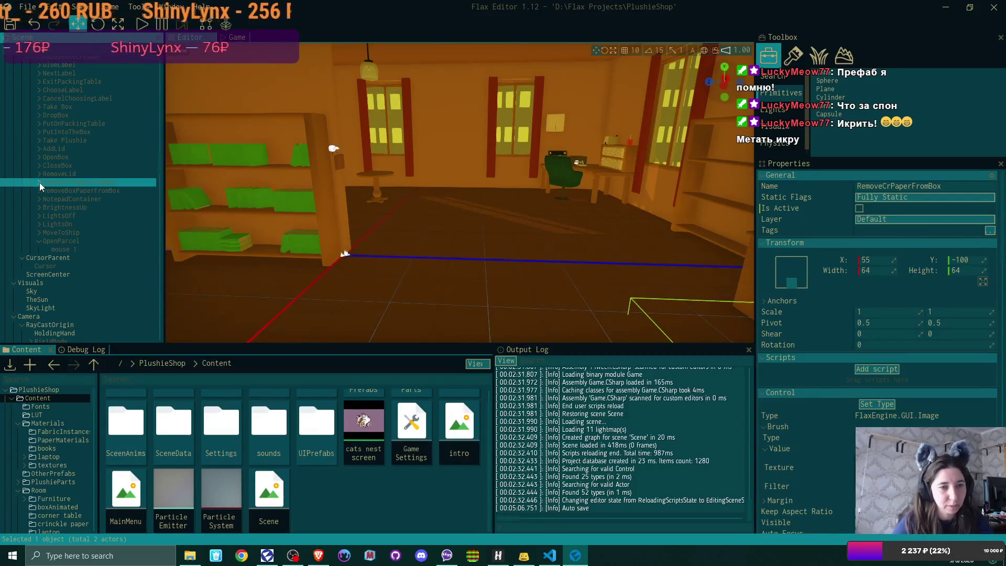
click(39, 183)
click(96, 192)
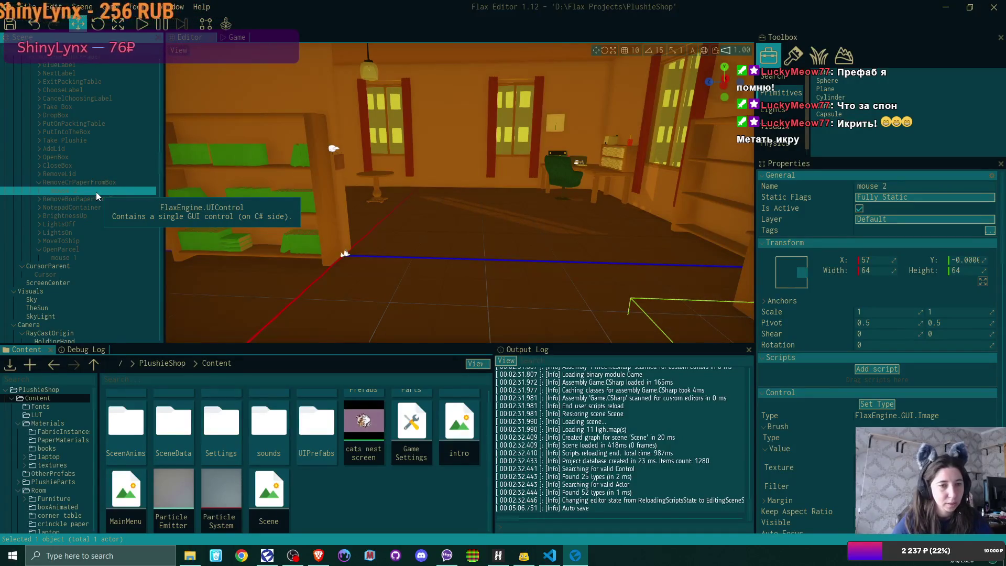
click(96, 192)
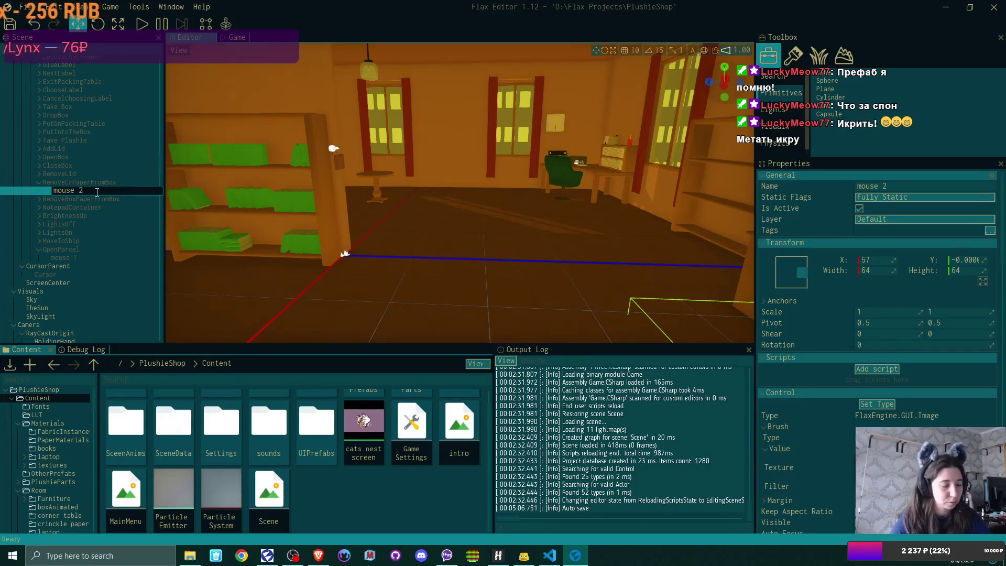
text(1)
key(Return)
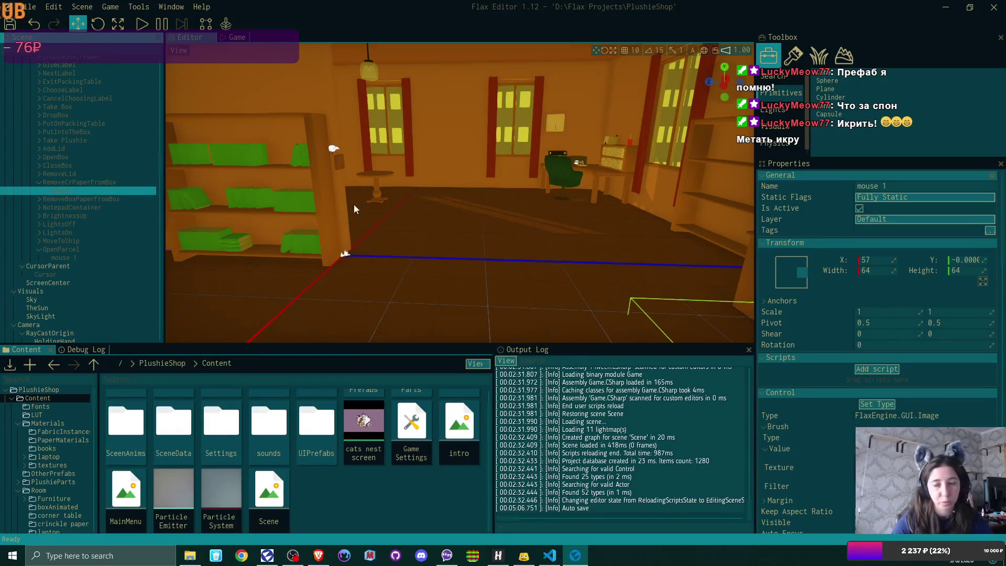
click(872, 472)
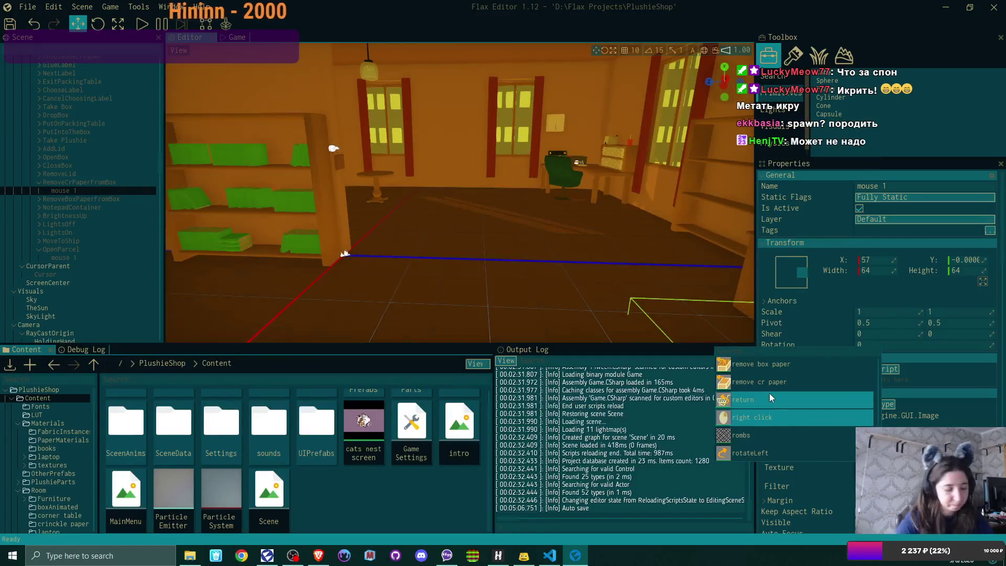
text(left)
click(778, 364)
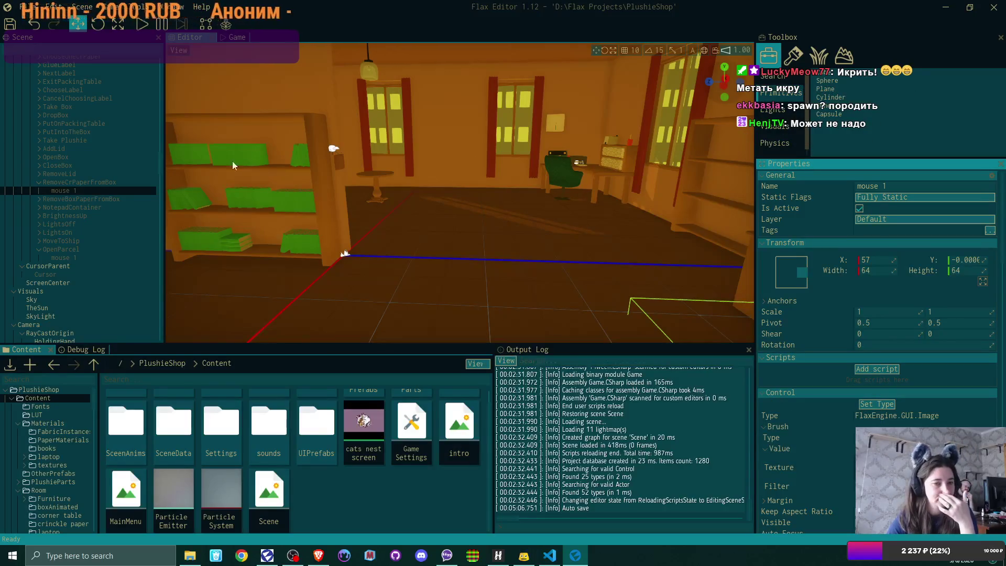
Duplicate the mouse 1 icon under RemoveBoxPaperFromBox and name the copy mouse 1
key(ctrl+d)
drag(37, 198, 83, 208)
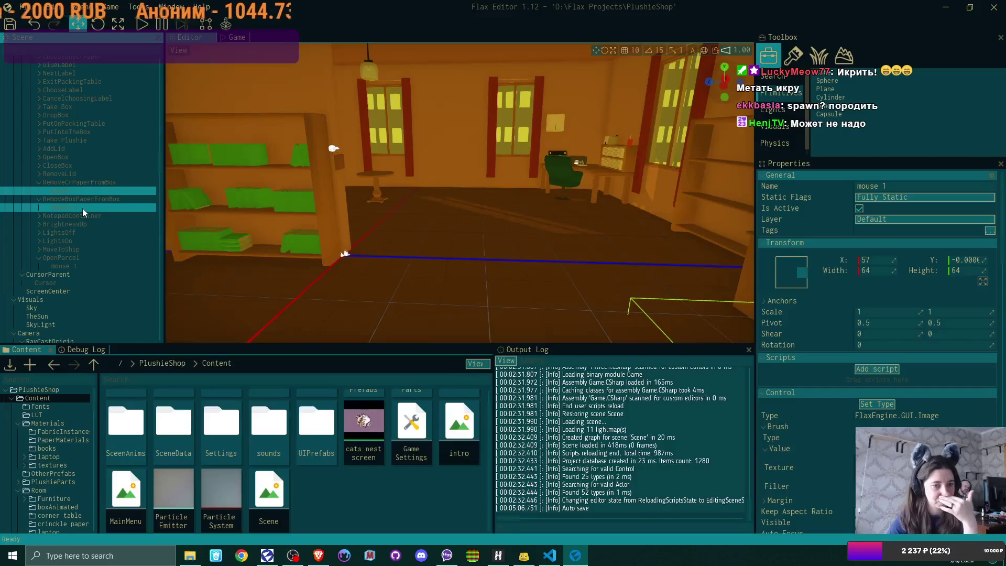
click(97, 208)
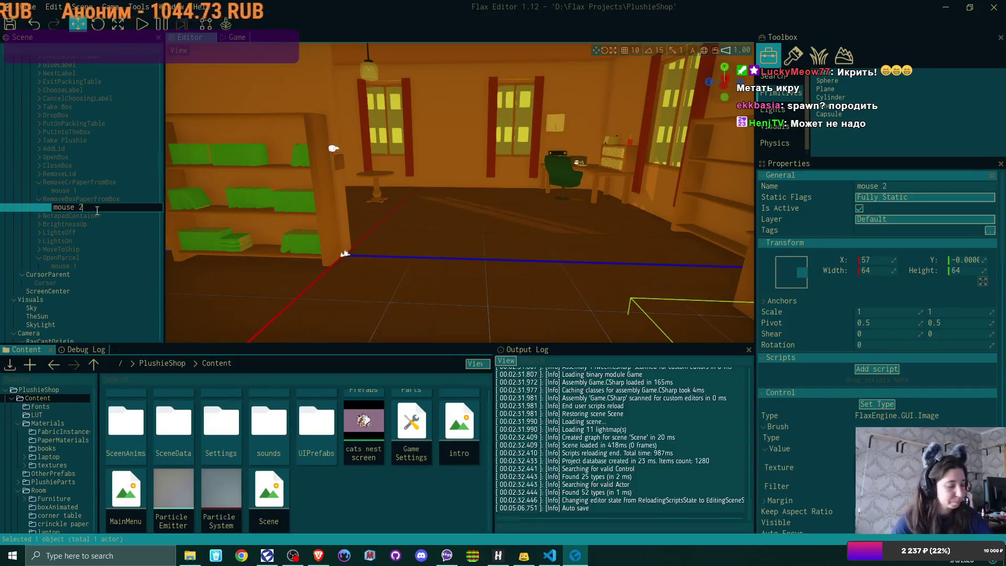
key(BackSpace)
text(1)
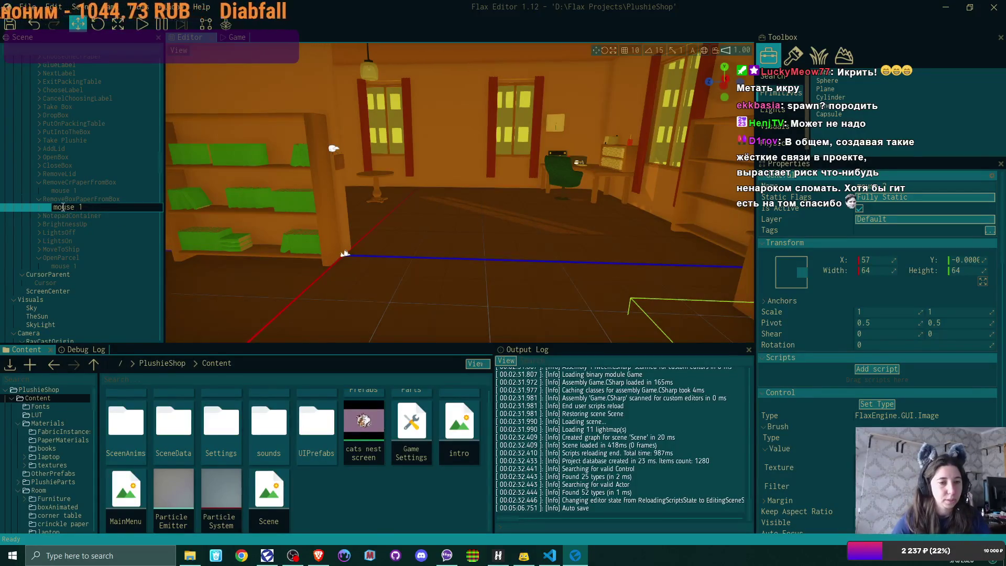
key(Return)
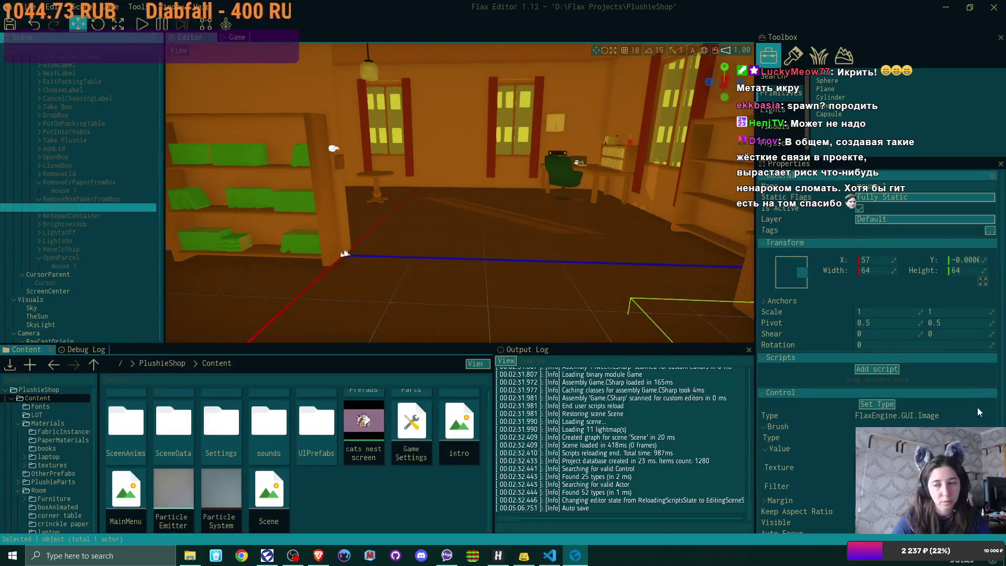
click(877, 404)
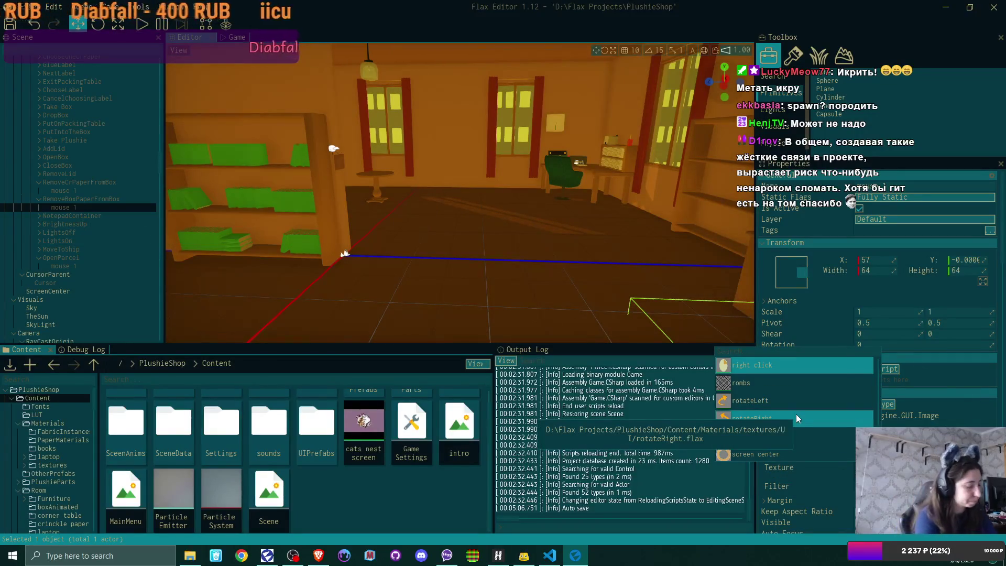
text(left)
key(Escape)
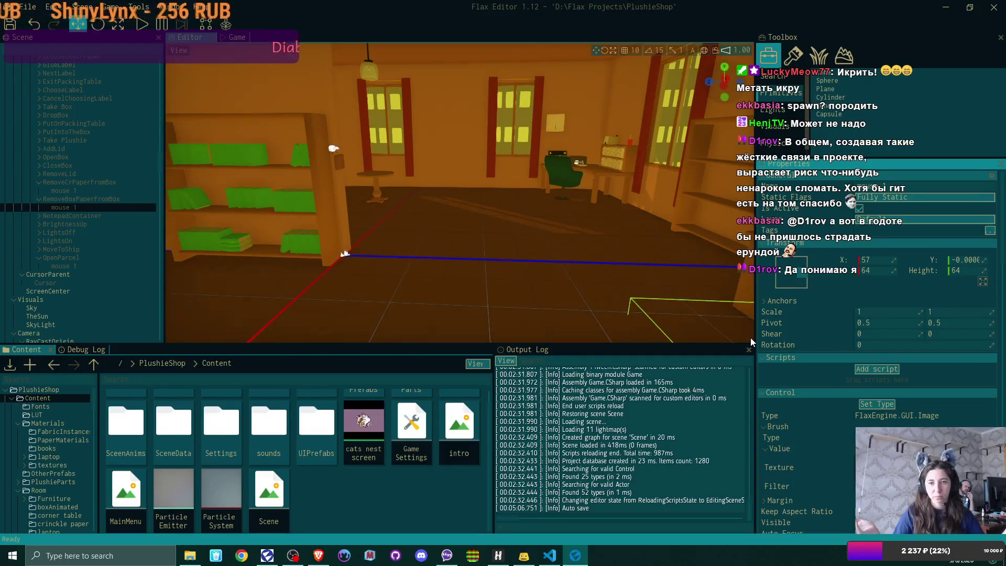
double_click(219, 437)
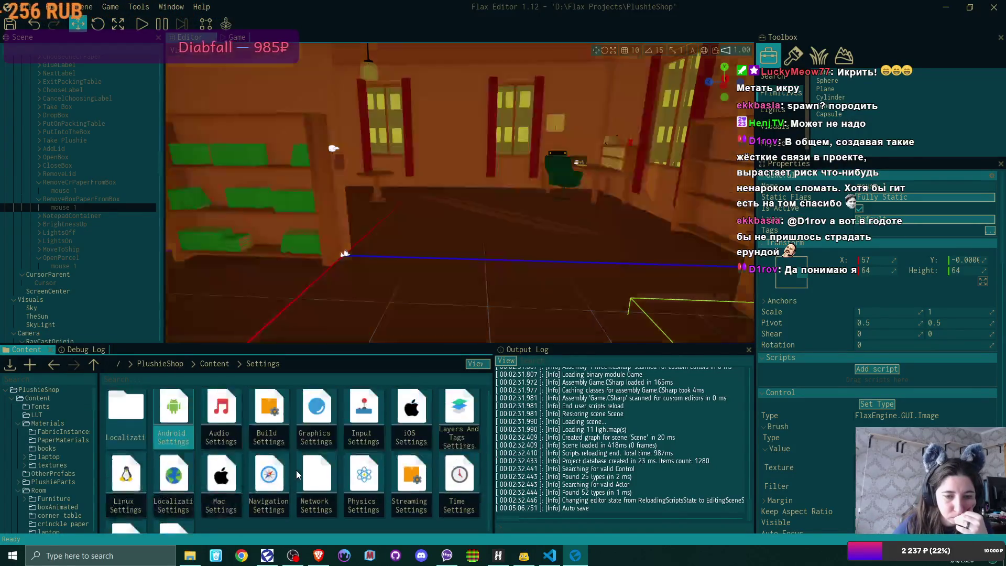
In Graphics Settings, set Volumetric Fog Quality to Medium and GI Quality to Low
double_click(316, 412)
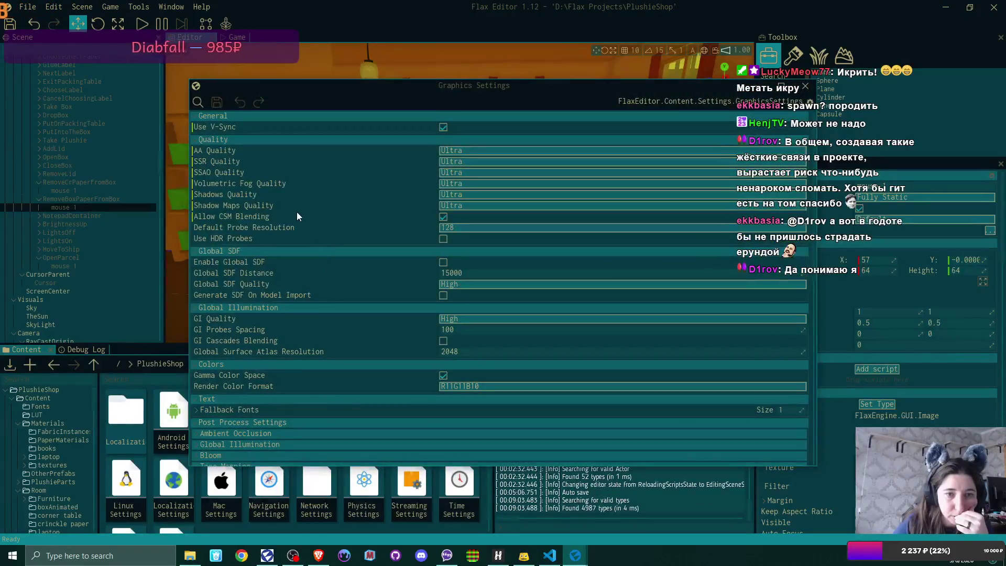
click(477, 188)
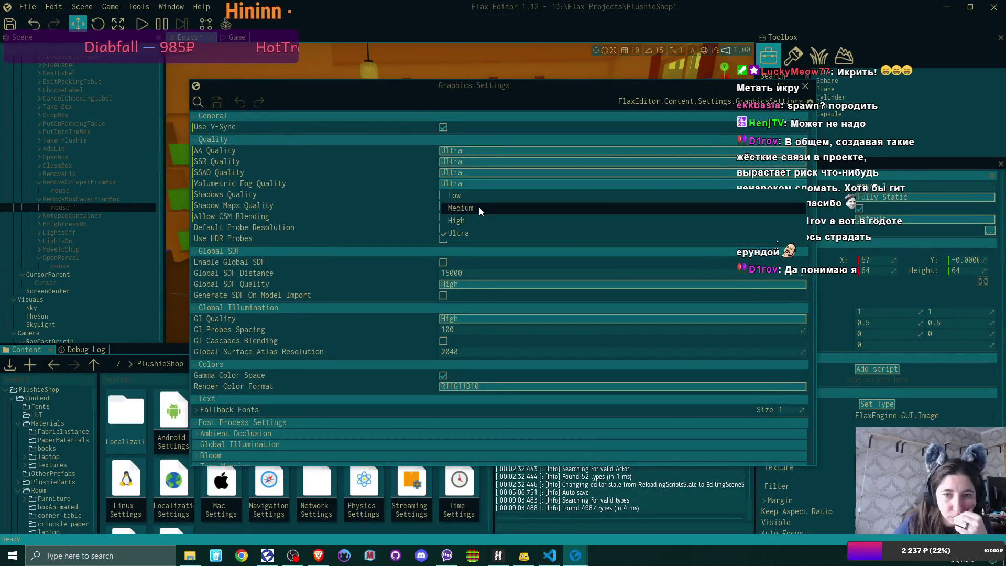
click(479, 208)
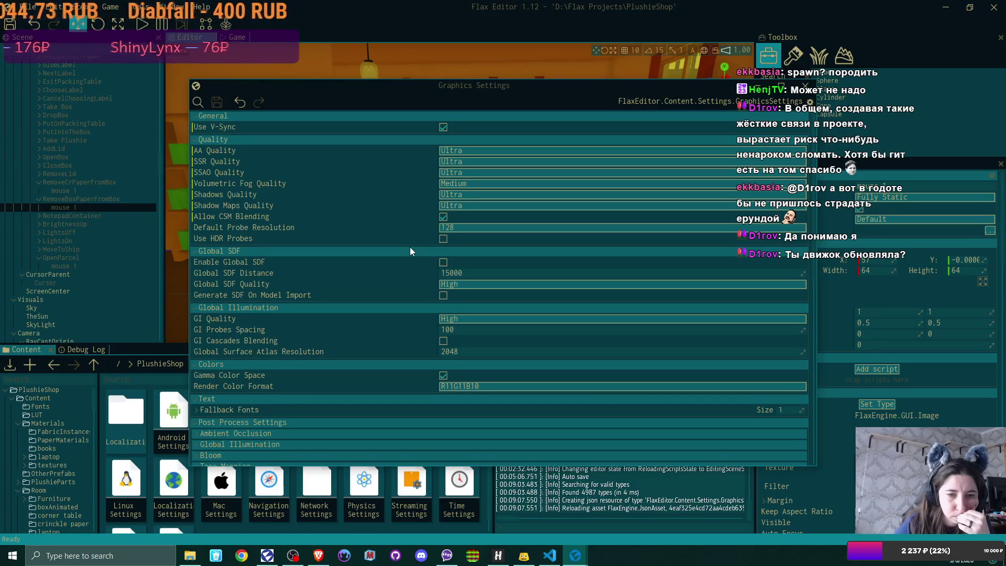
click(453, 320)
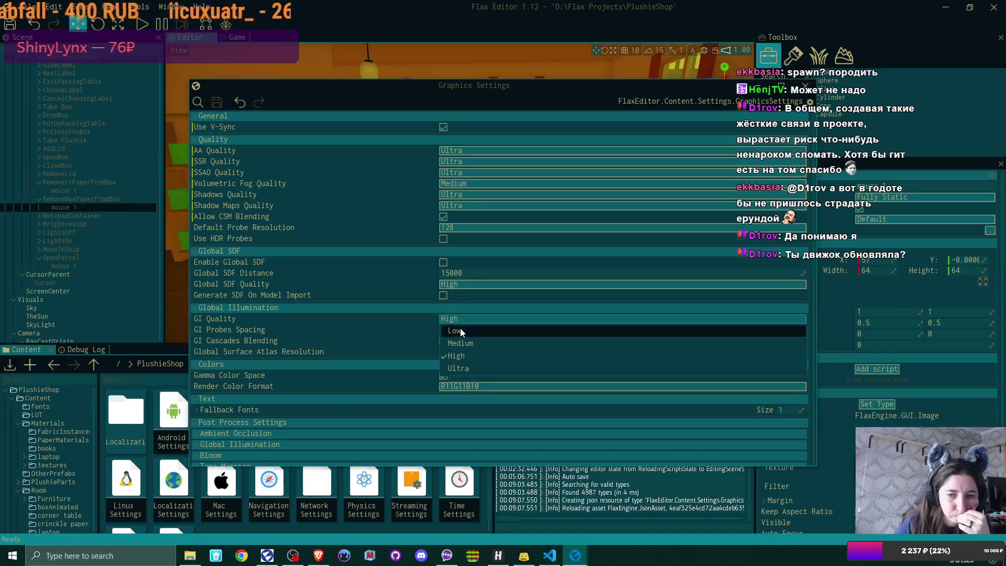
click(458, 330)
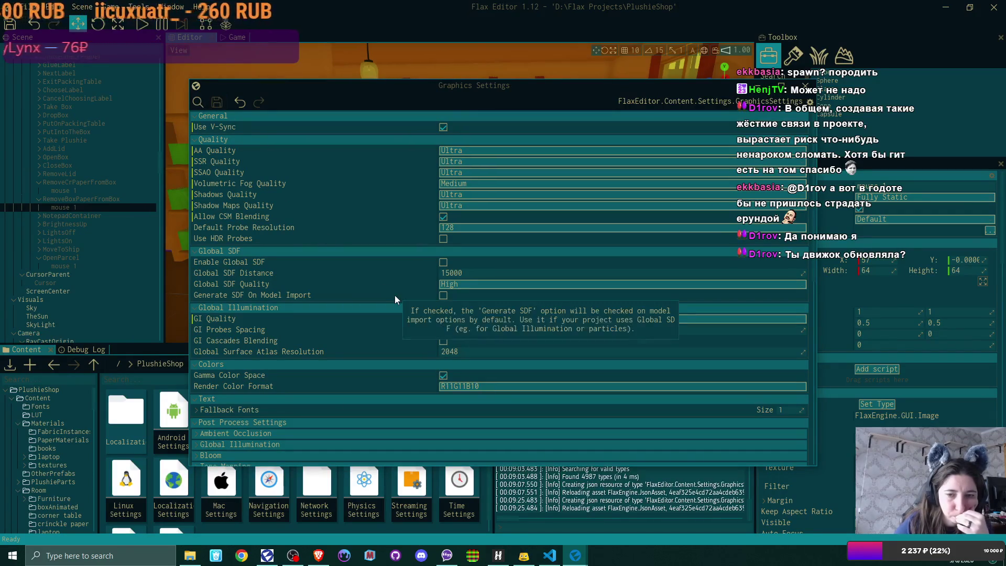
scroll(395, 299, down, 2)
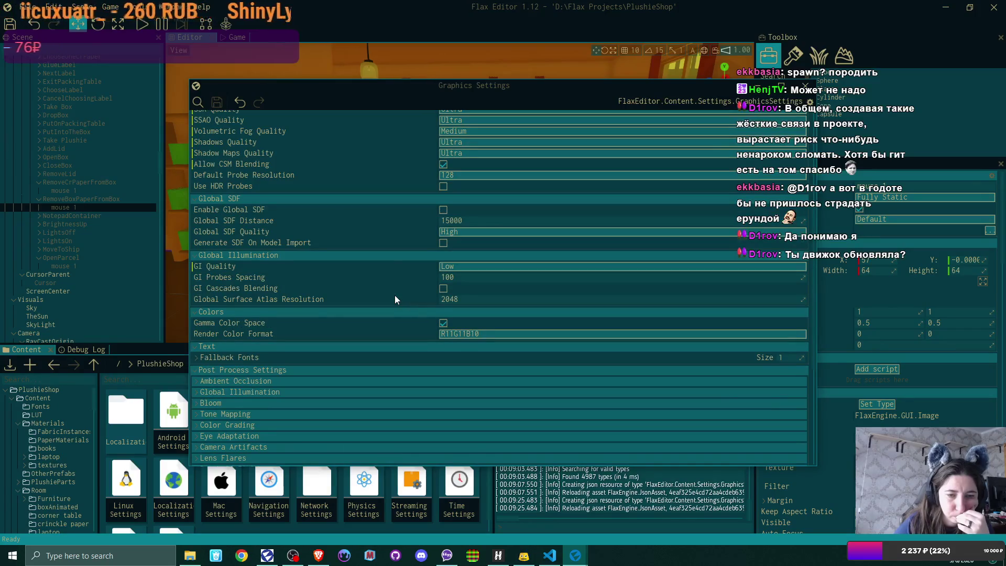
scroll(394, 299, up, 2)
click(809, 89)
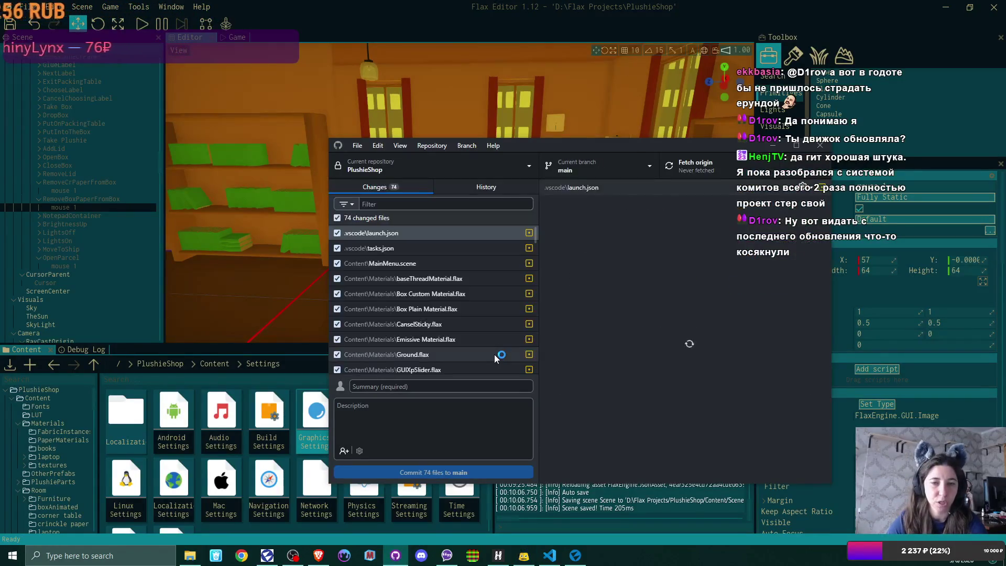
Fetch in GitHub Desktop, dismiss the update-in-progress warning and minimise the window
click(707, 163)
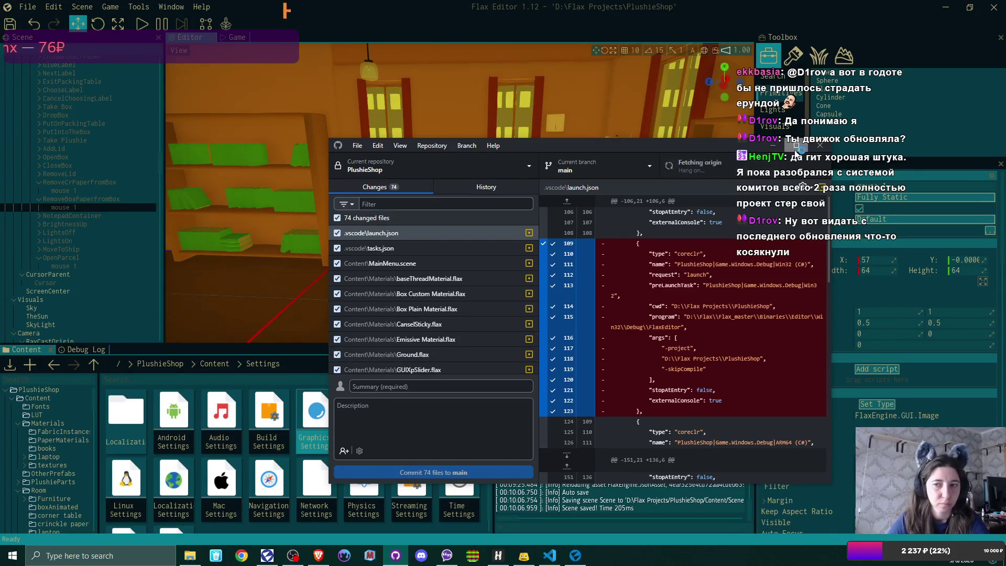
click(796, 145)
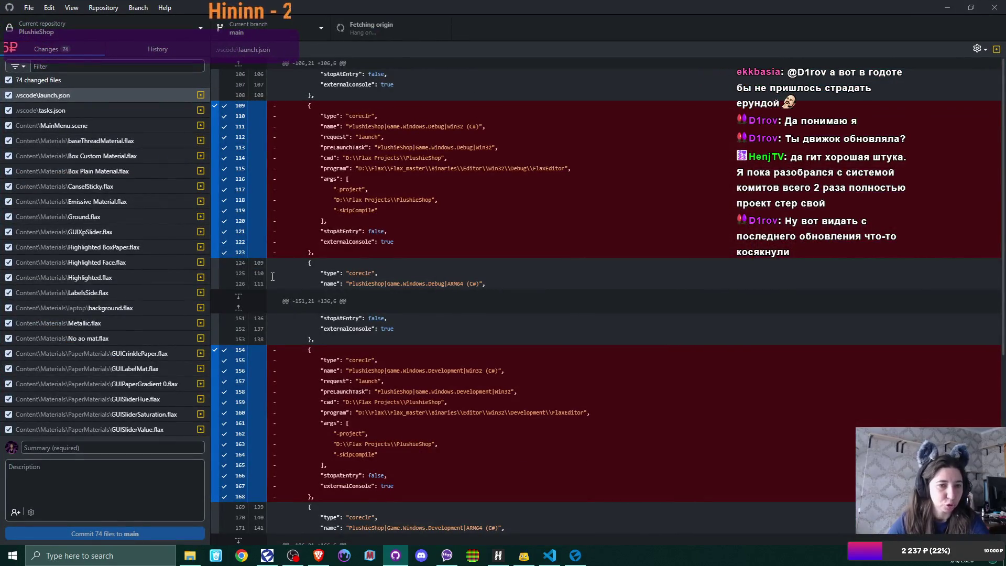
scroll(98, 285, down, 5)
scroll(99, 284, down, 5)
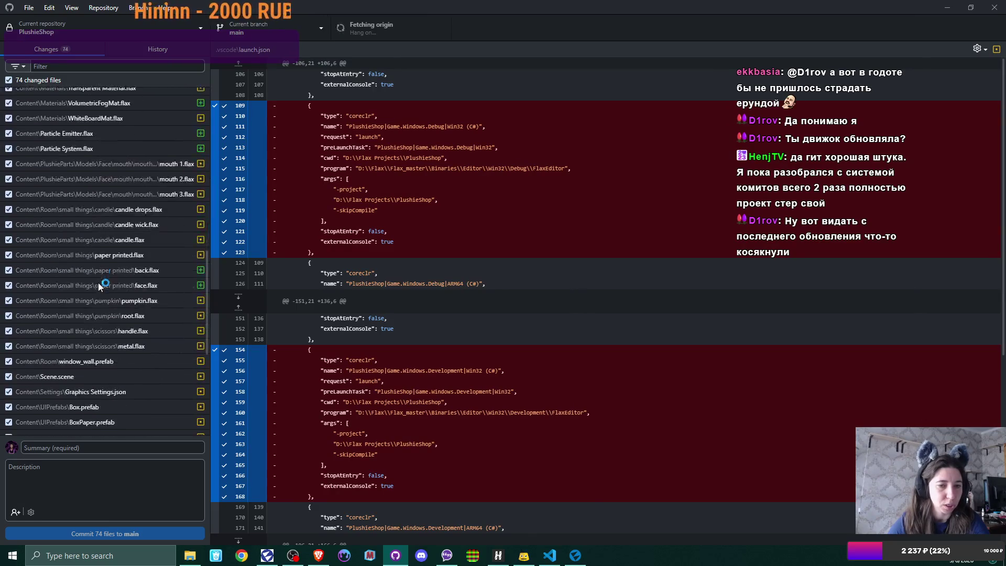
scroll(100, 288, down, 5)
scroll(99, 287, up, 5)
scroll(97, 284, up, 5)
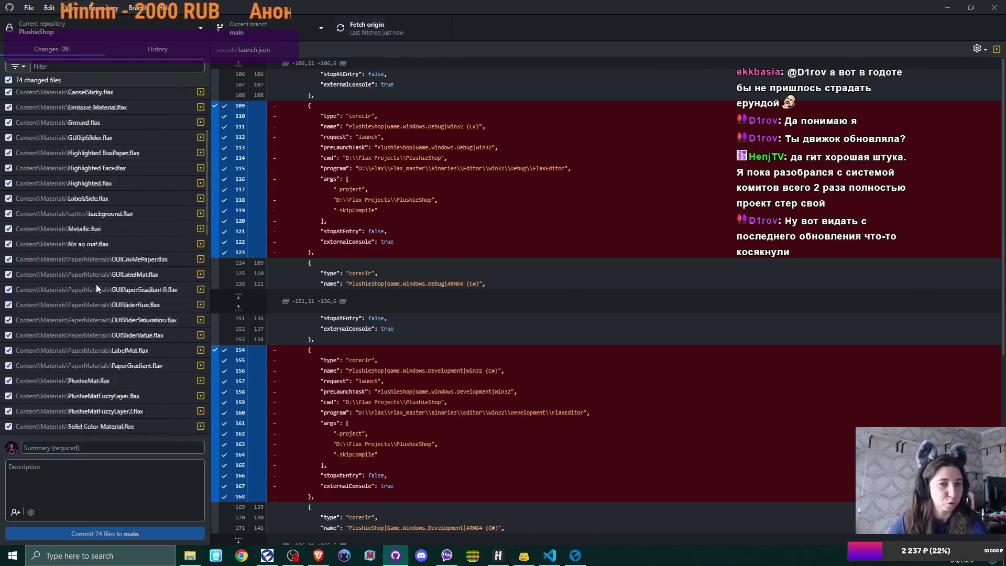
scroll(96, 284, up, 5)
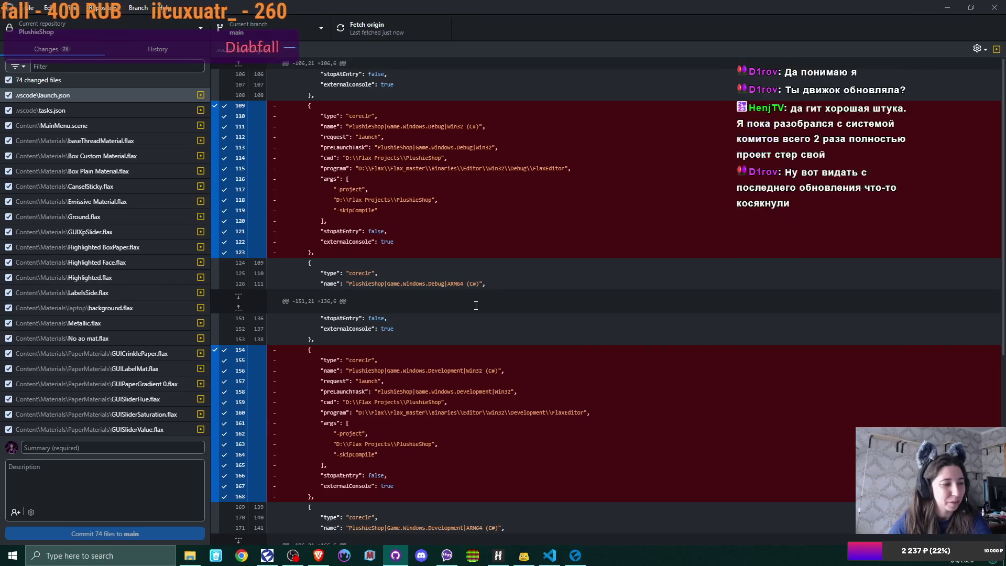
click(992, 7)
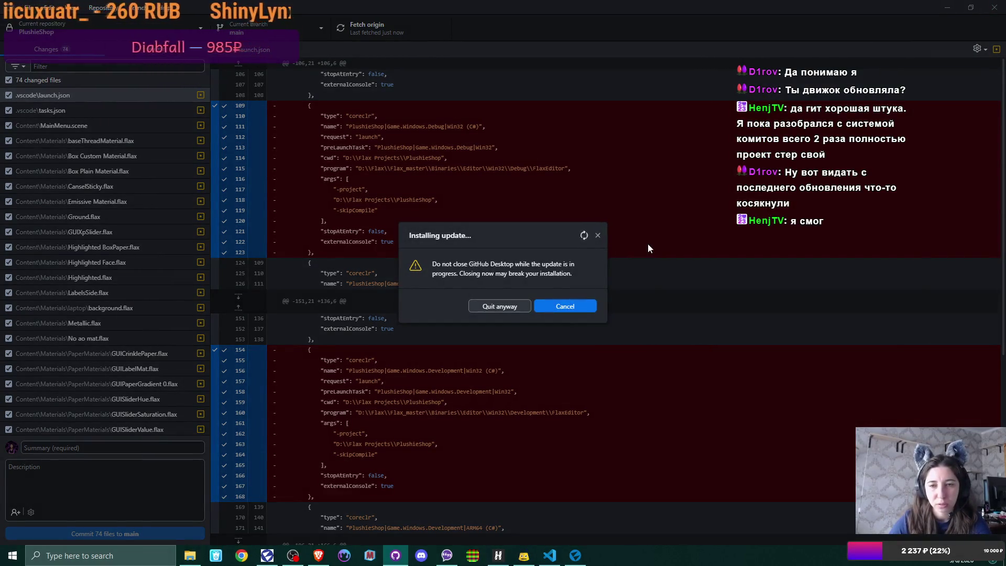
click(603, 234)
click(945, 8)
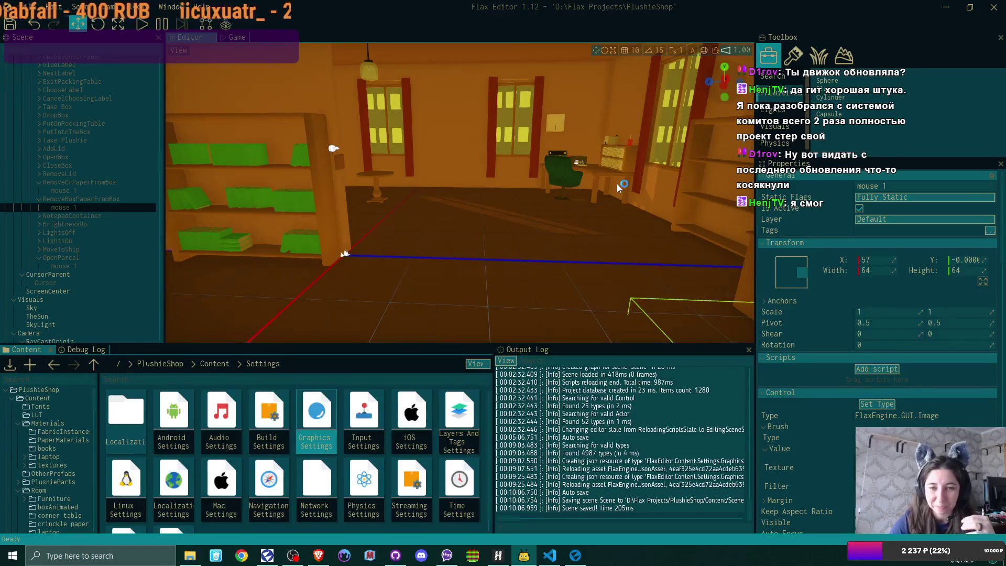
Fly the camera toward the shelves and select RemoveCrPaperFromBox to inspect its properties
mouse_move(617, 183)
mouse_down()
mouse_move(707, 188)
mouse_move(684, 188)
mouse_up()
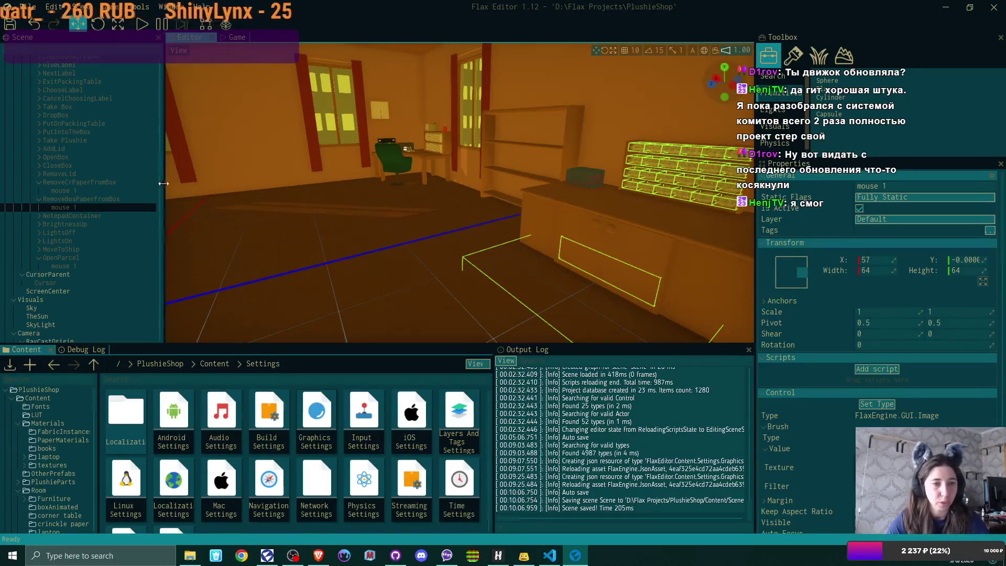
click(100, 183)
click(859, 206)
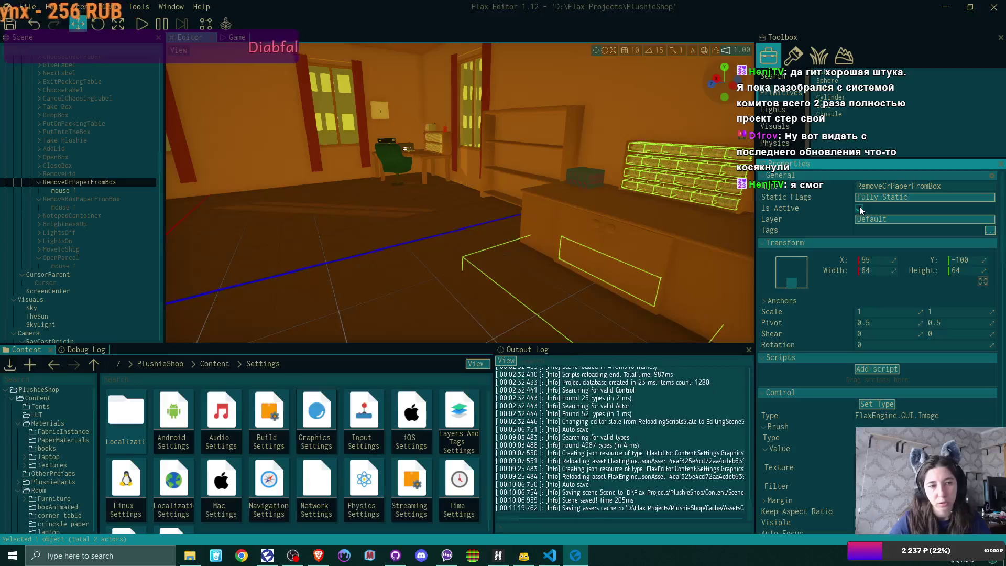
scroll(73, 169, up, 2)
scroll(73, 169, up, 4)
scroll(73, 169, up, 4)
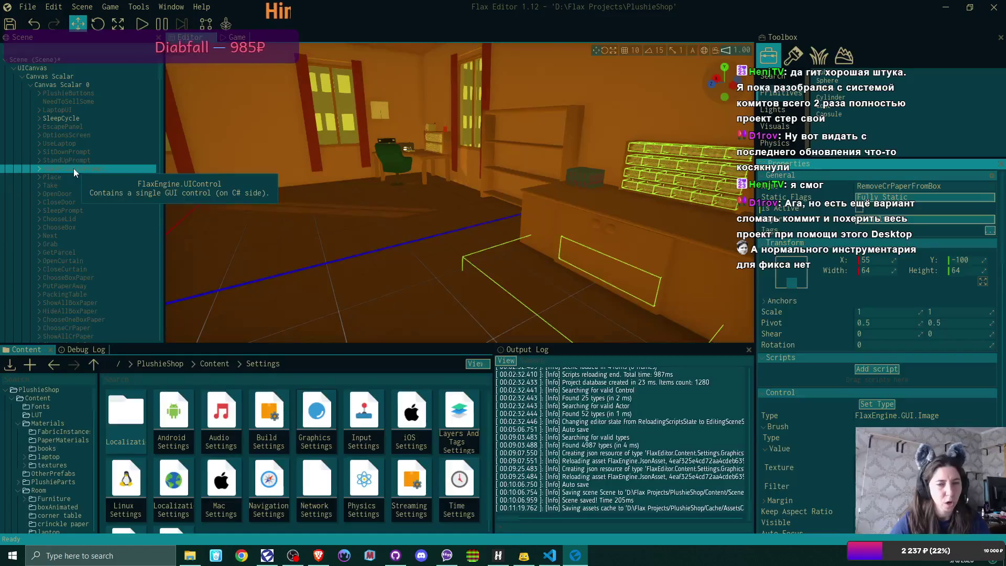
drag(471, 197, 330, 197)
scroll(88, 213, down, 4)
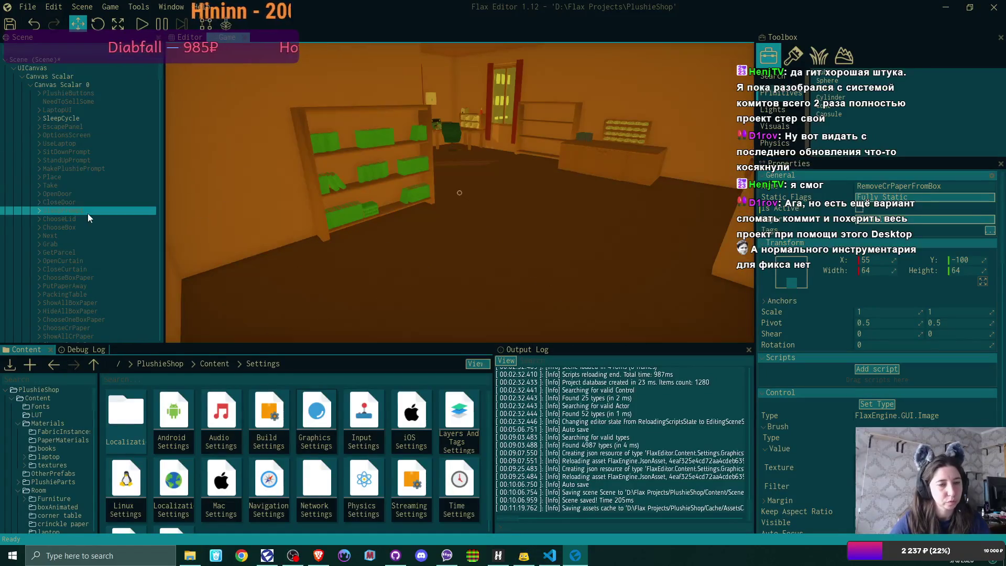
scroll(105, 232, down, 3)
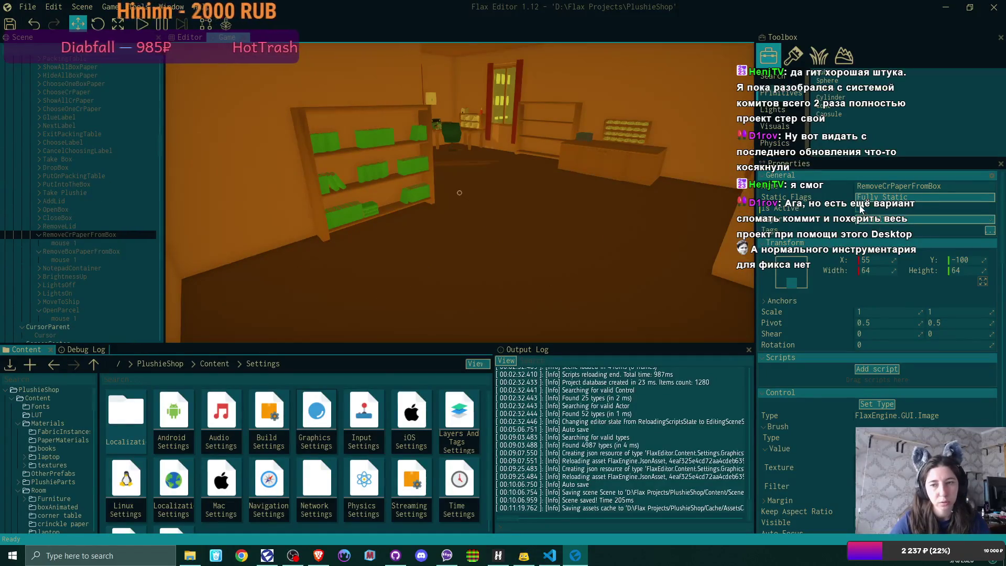
Compare the positions of RemoveLid, CloseBox and their mouse hints with RemoveCrPaperFromBox
click(75, 227)
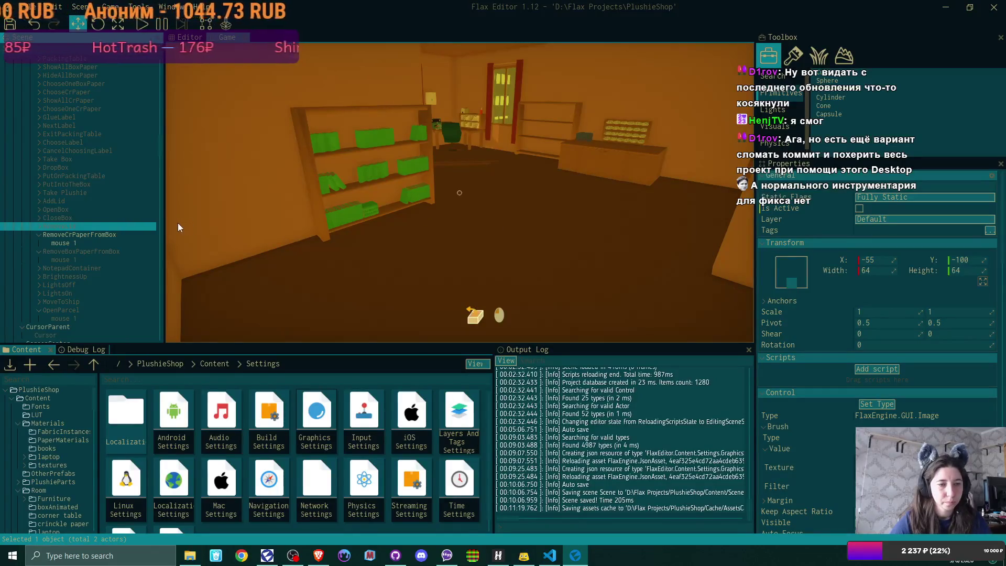
click(39, 227)
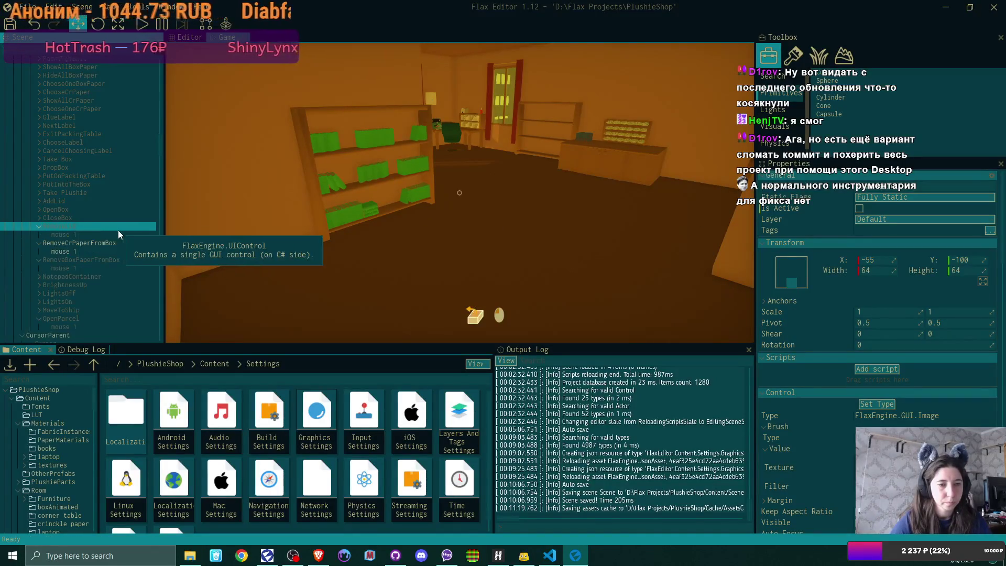
click(39, 217)
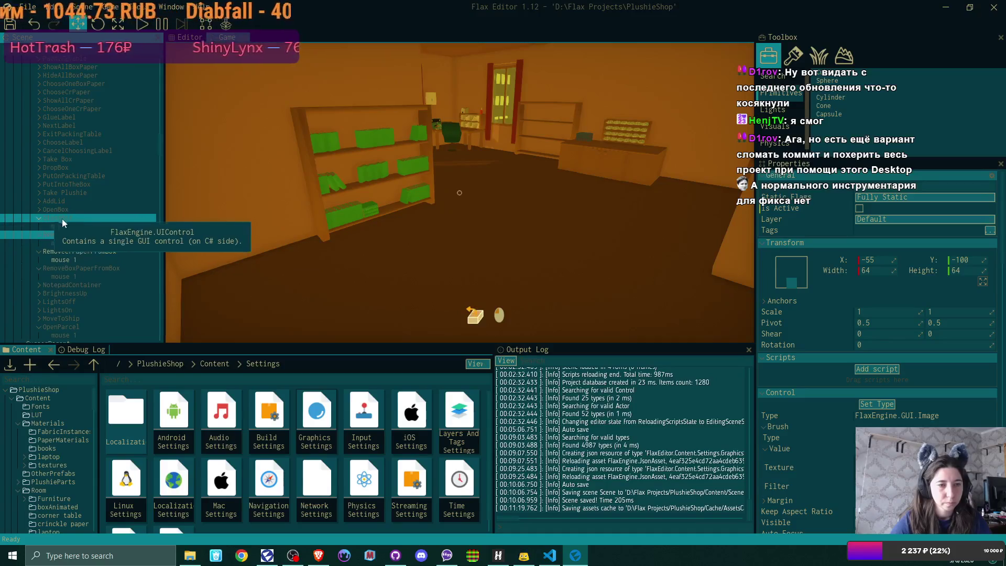
click(91, 217)
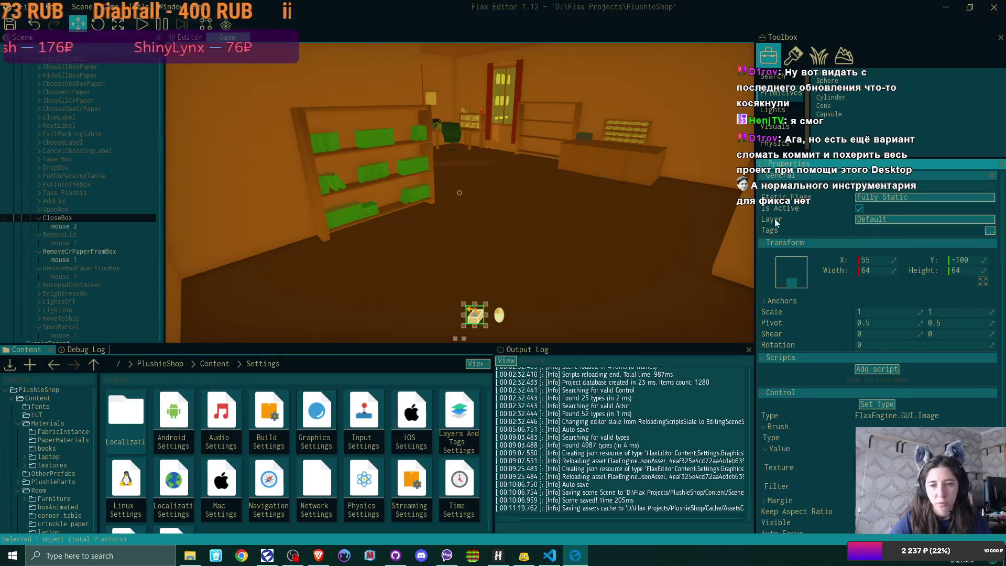
click(89, 251)
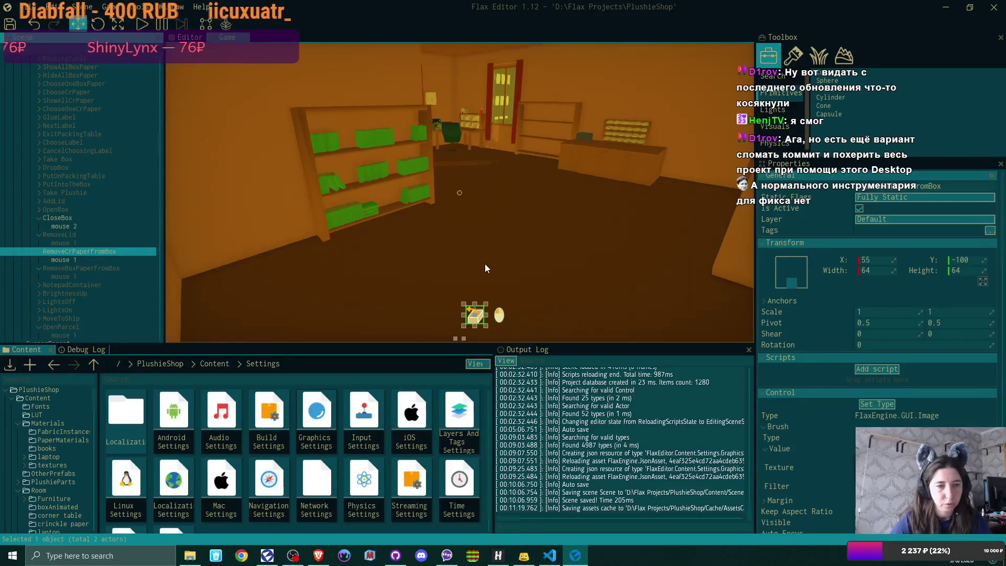
click(91, 237)
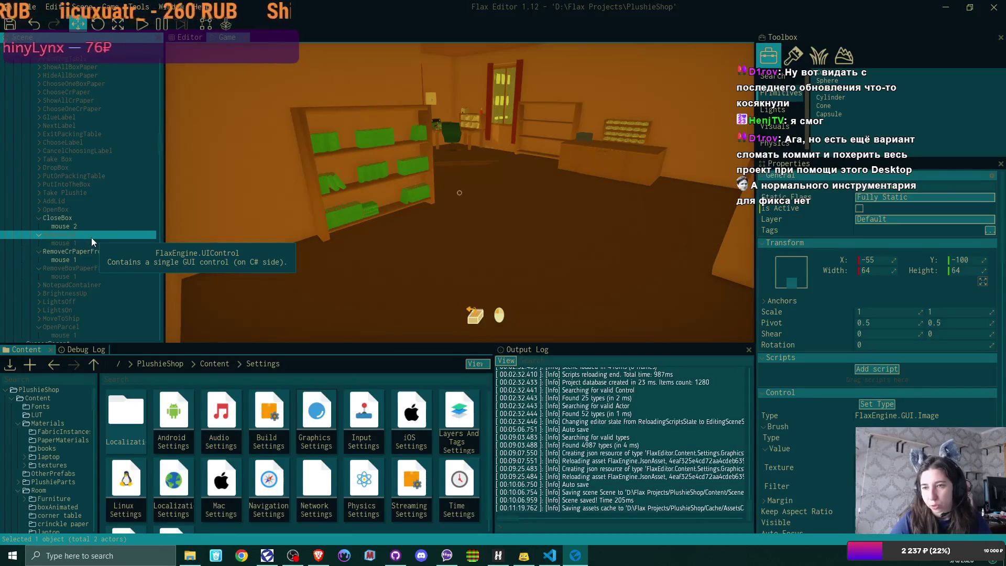
click(92, 244)
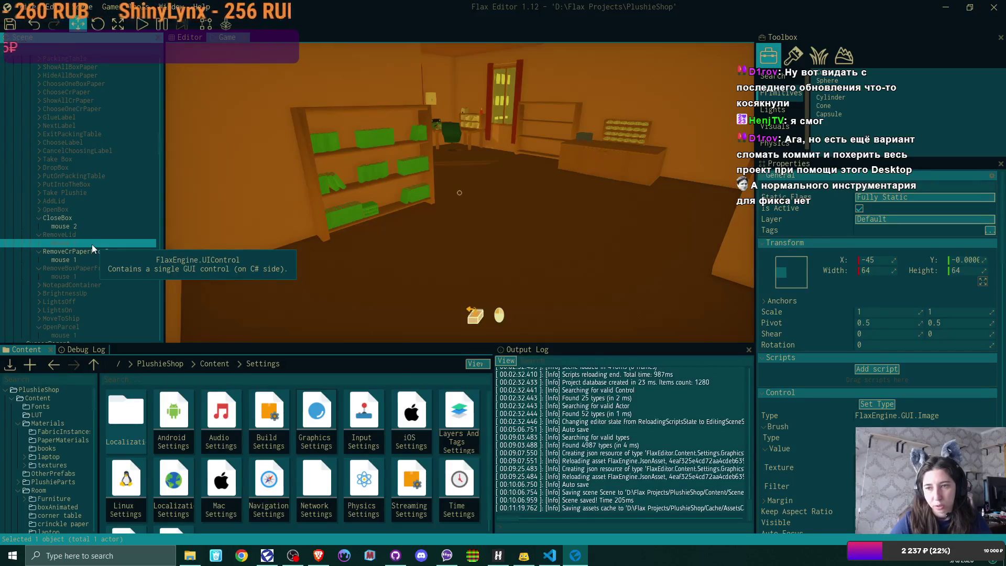
Set RemoveCrPaperFromBox to X -55 and re-anchor its mouse 1 hint at X -45
click(92, 252)
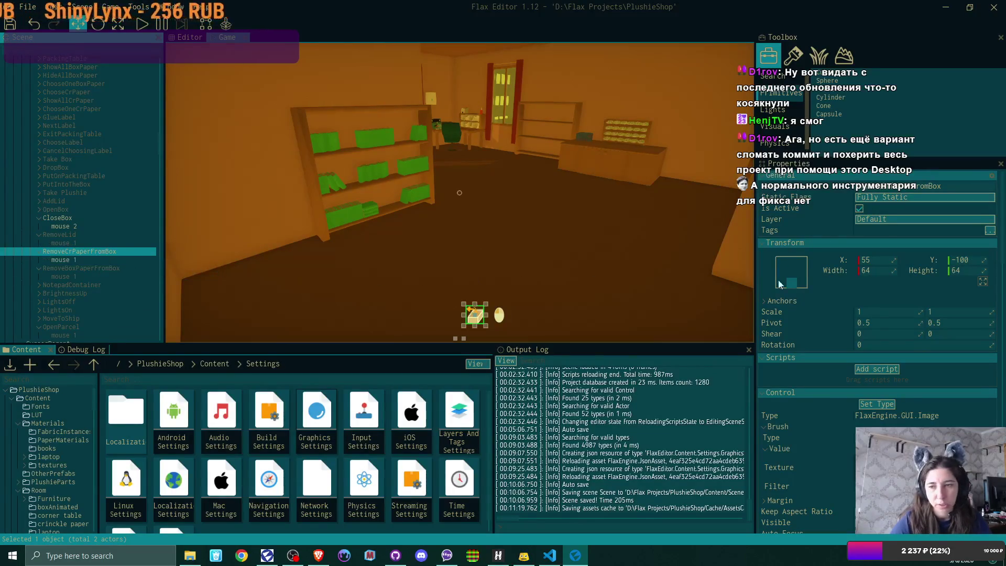
click(872, 259)
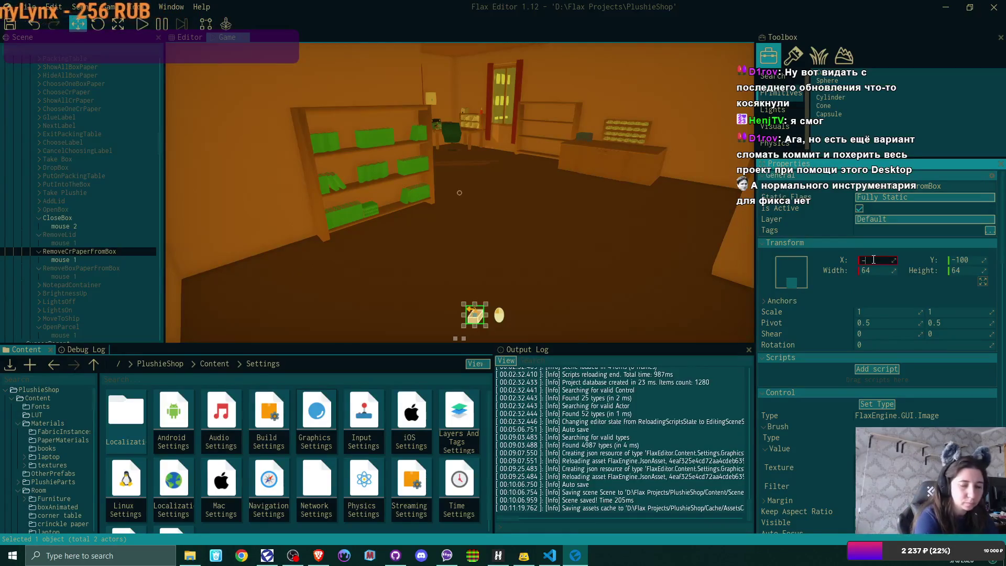
text(-55)
key(Return)
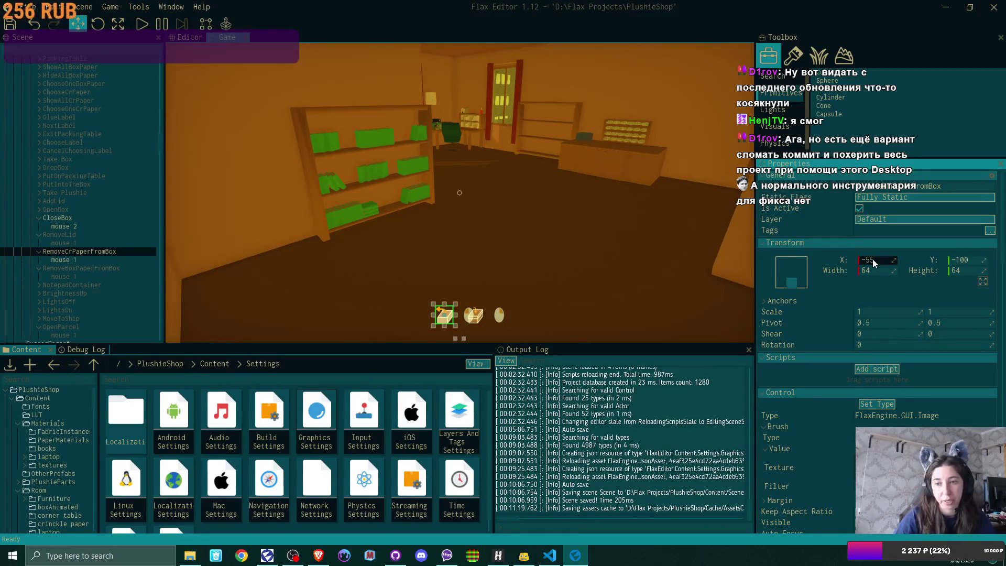
click(74, 261)
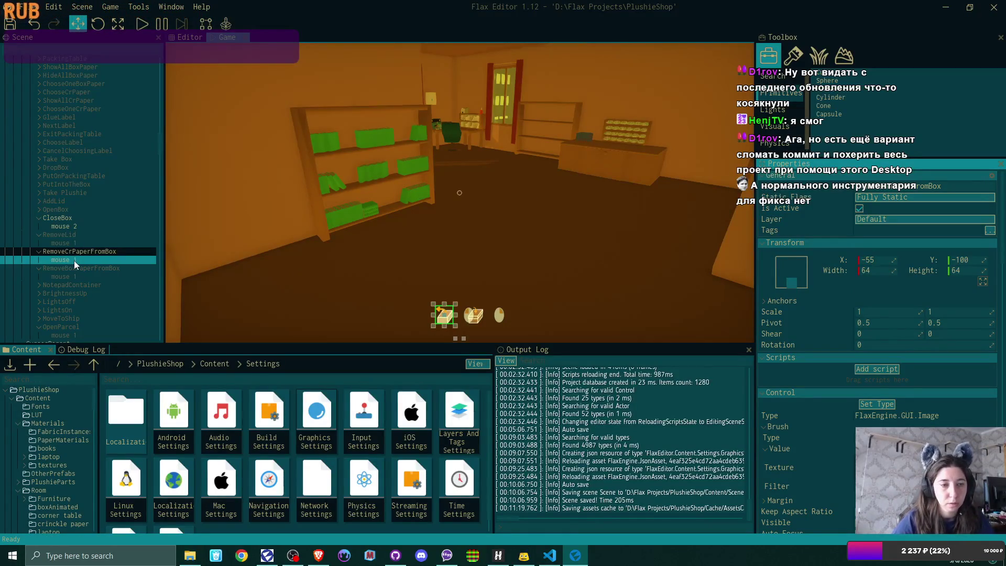
click(870, 262)
text(-45)
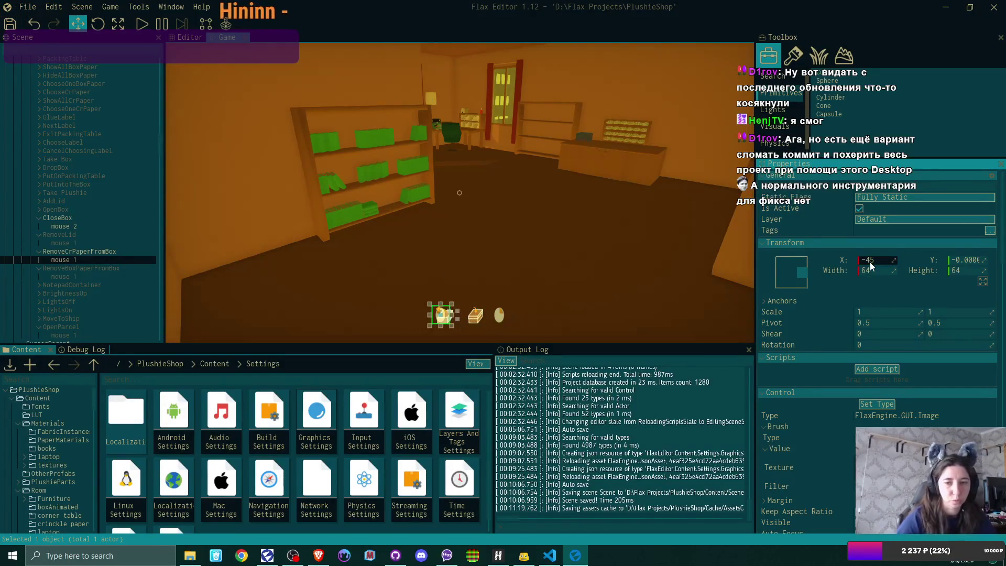
click(786, 274)
click(813, 345)
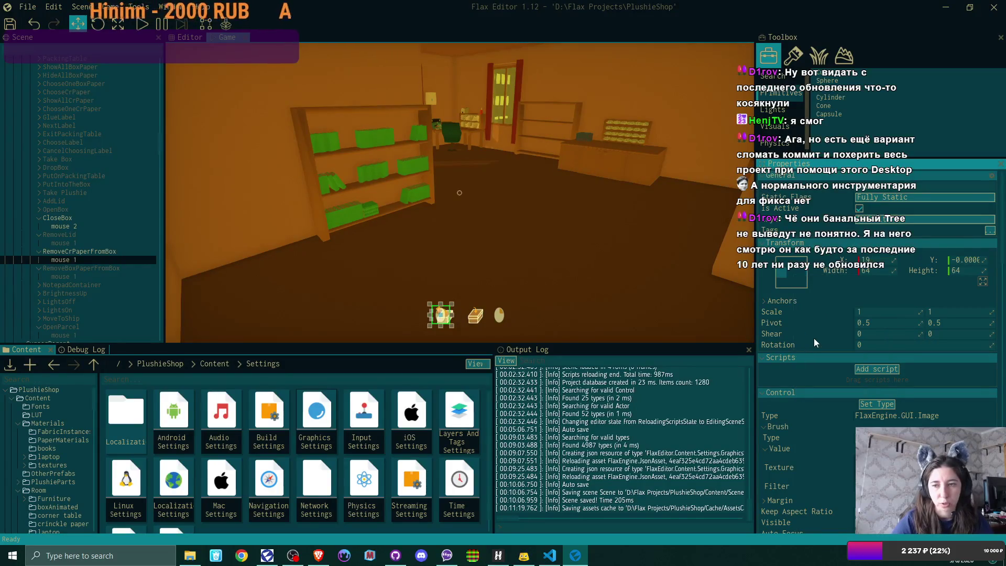
click(876, 262)
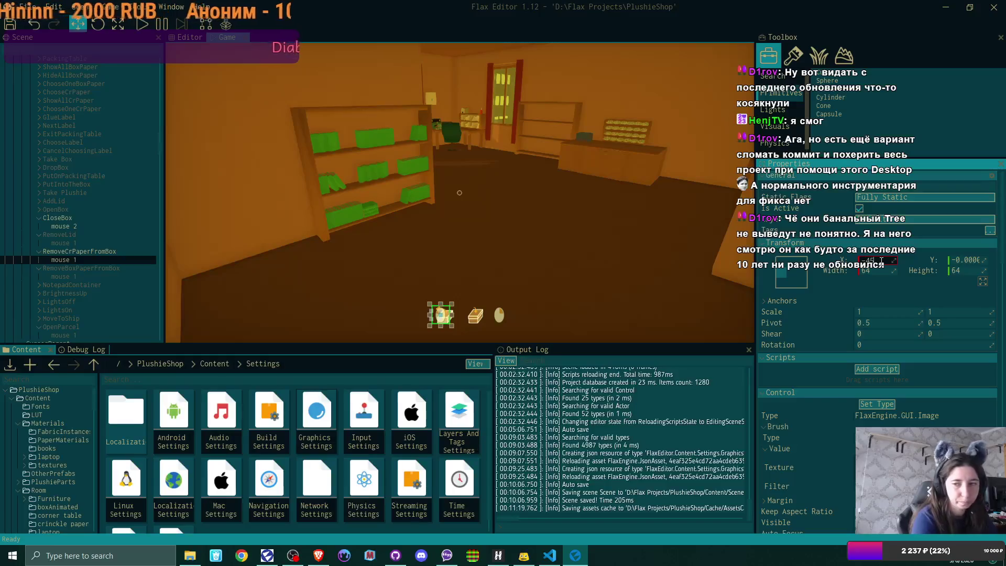
text(-45)
key(Return)
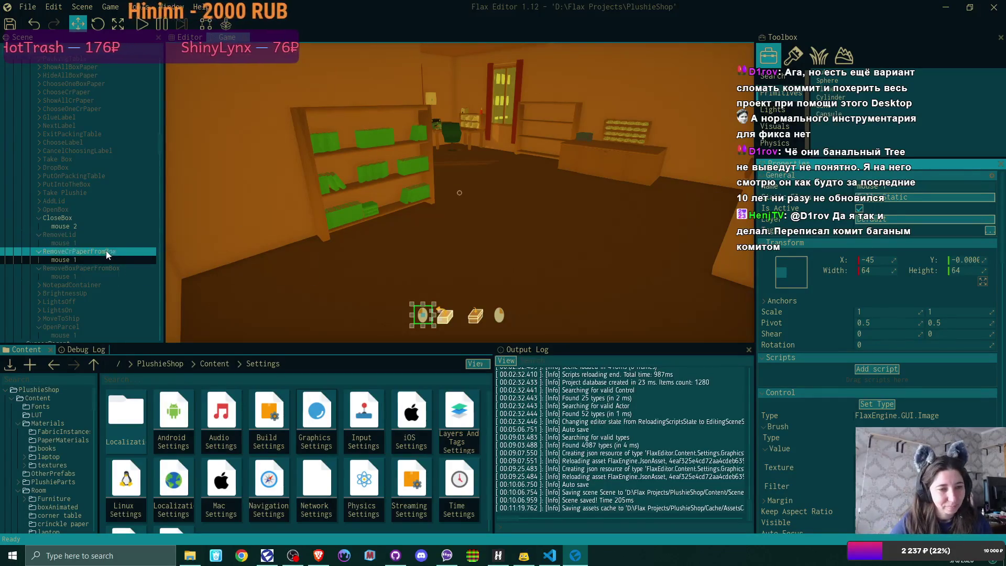
Adjust RemoveBoxPaperFromBox's X and anchor its mouse 1 hint middle-left at X -45
click(103, 269)
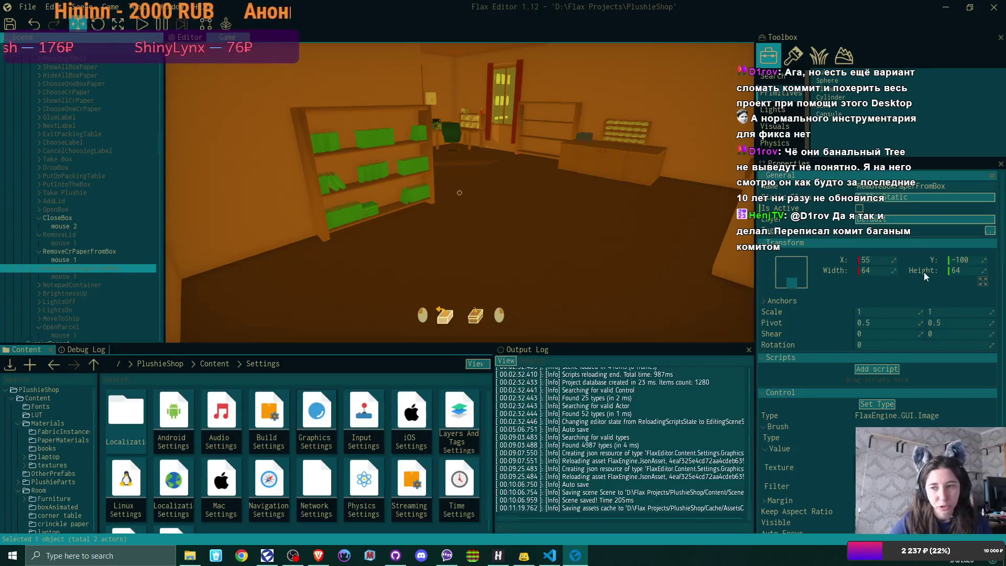
click(881, 260)
text(-55)
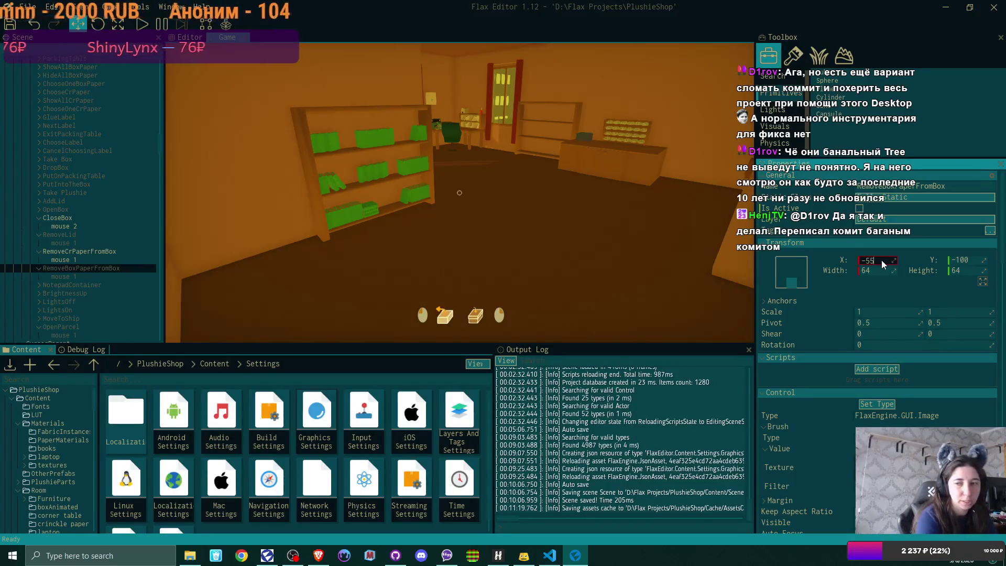
click(110, 277)
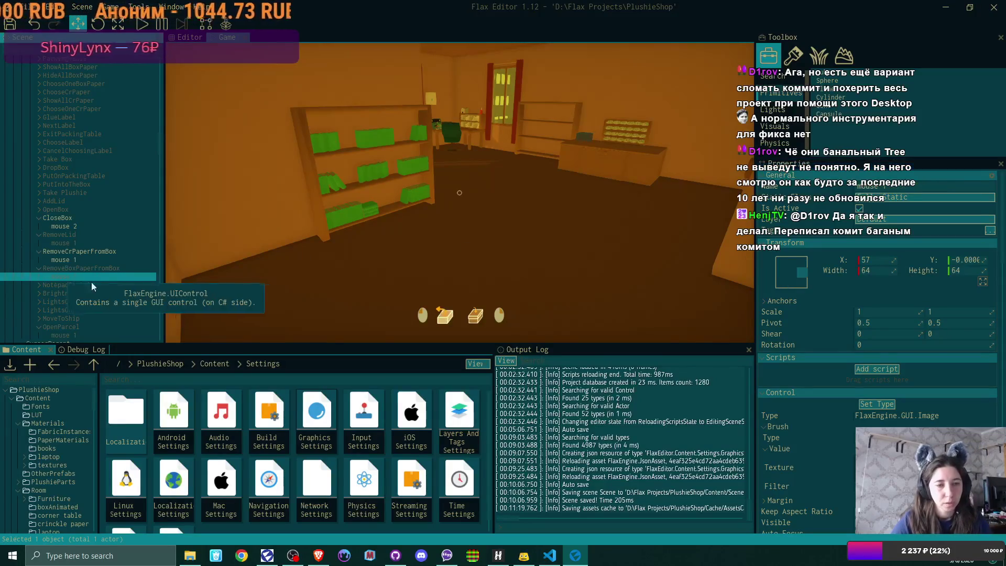
click(799, 279)
click(803, 315)
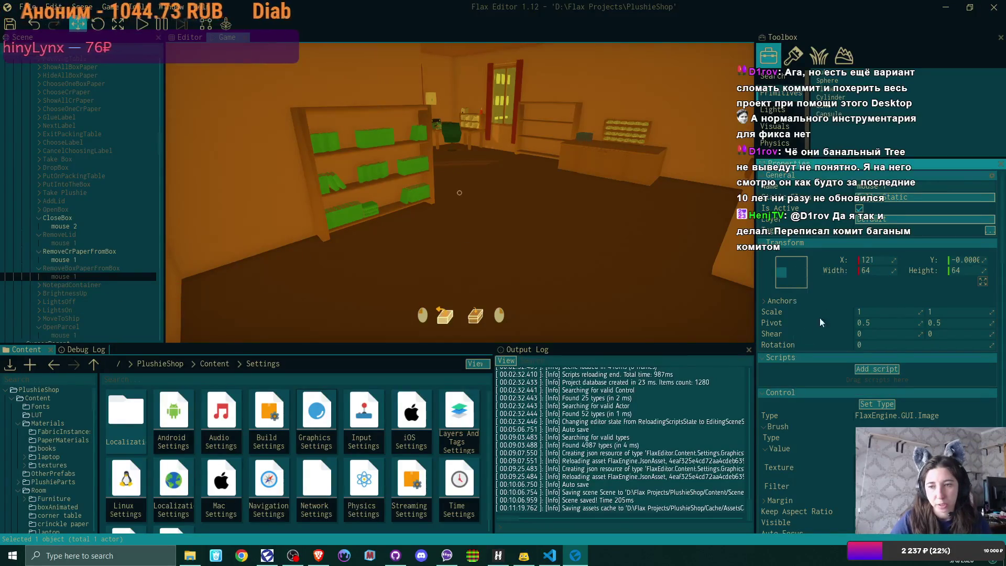
click(886, 261)
text(-45)
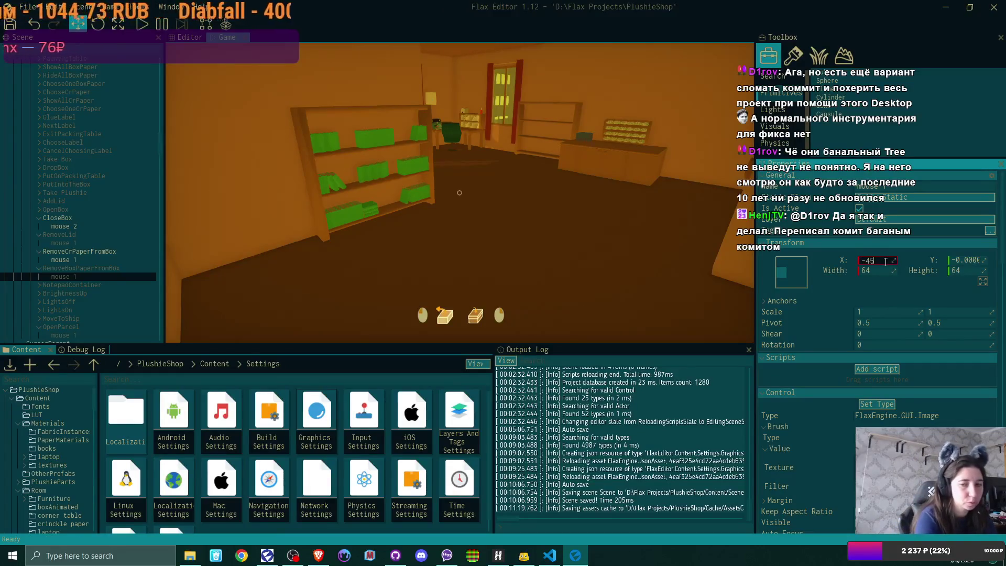
key(Return)
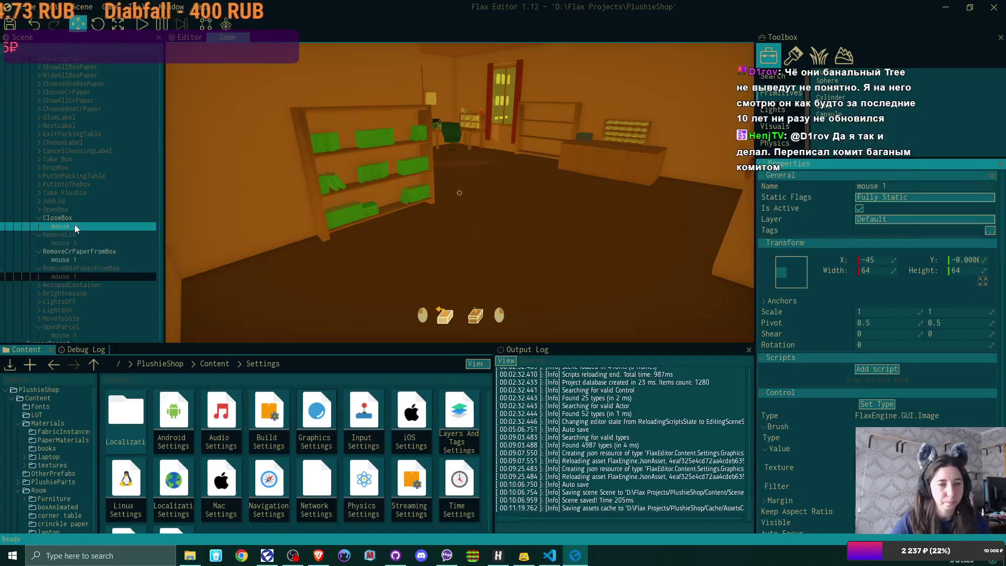
Set CloseBox's mouse 2 hint to X 45, then deactivate CloseBox and RemoveCrPaperFromBox
click(75, 226)
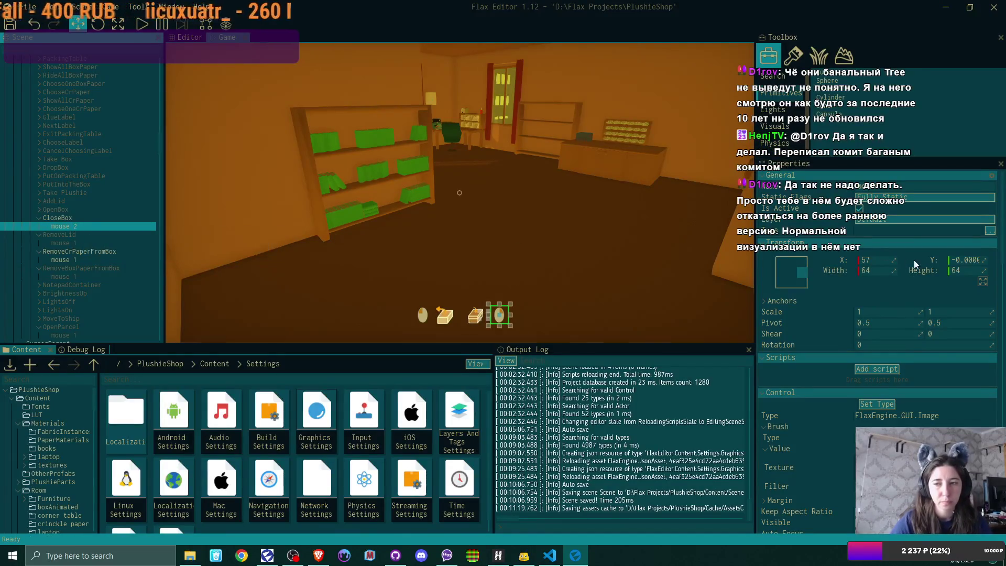
click(881, 259)
text(5)
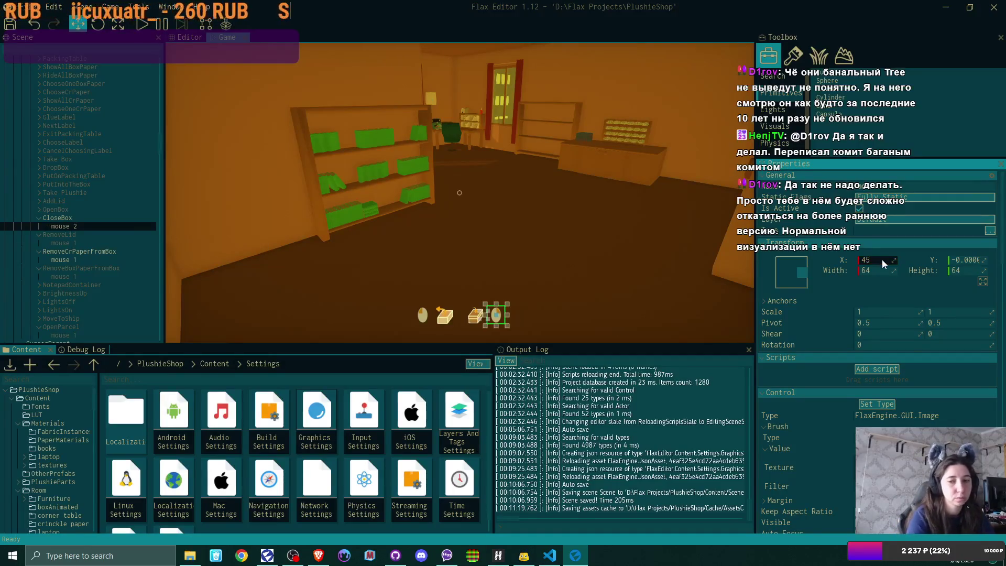
key(Return)
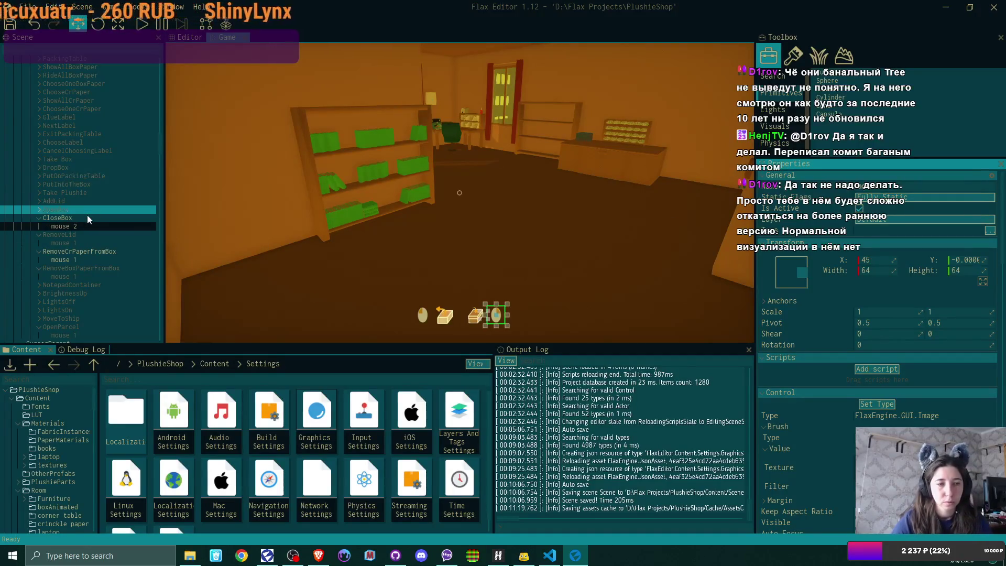
click(86, 218)
click(863, 210)
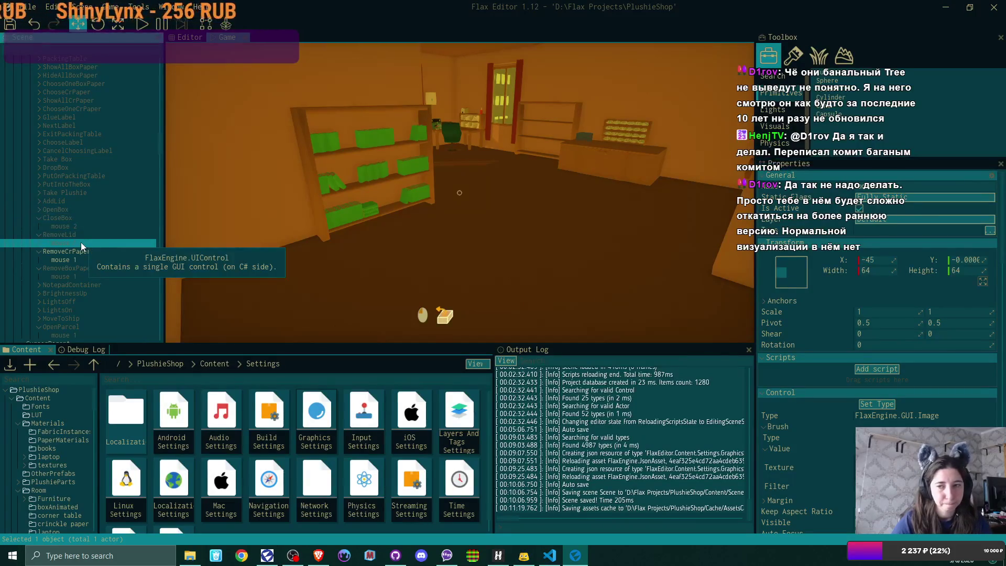
click(70, 252)
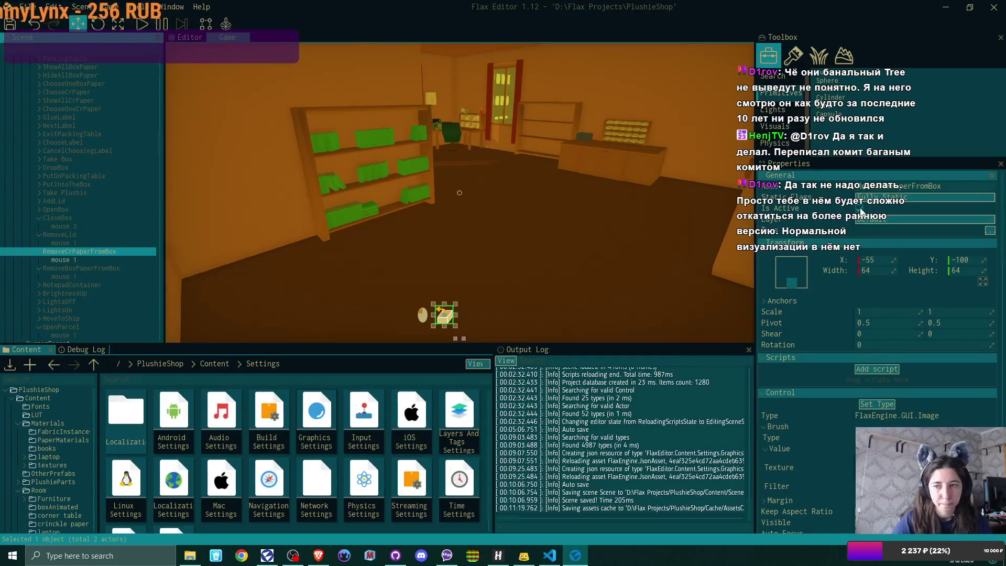
click(860, 211)
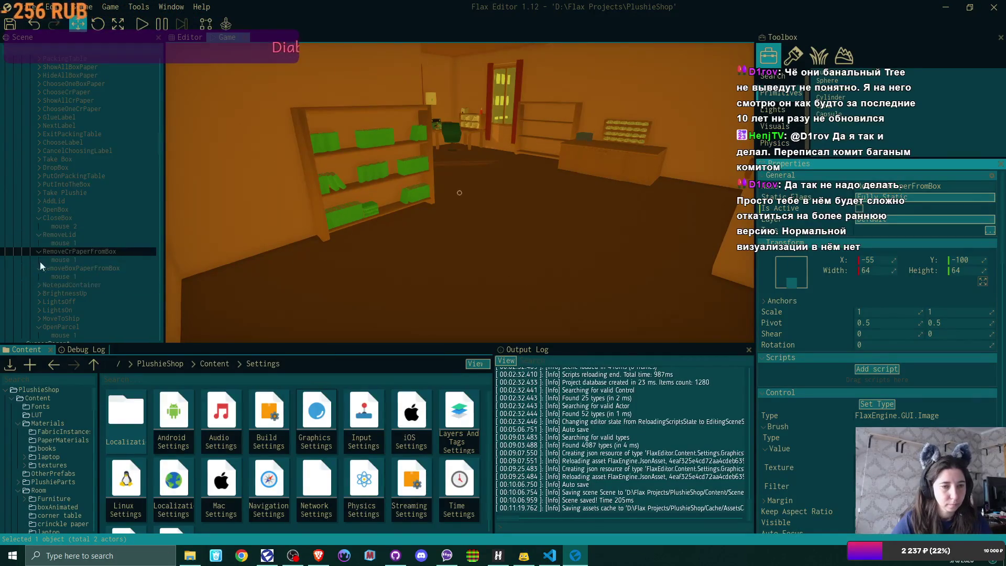
scroll(82, 124, up, 5)
scroll(81, 128, up, 5)
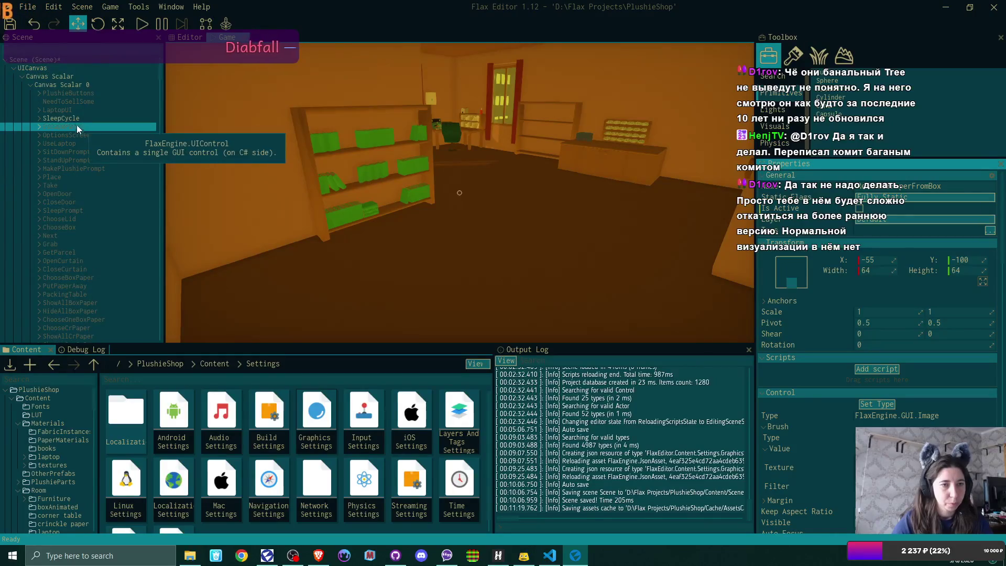
Review UseLaptop's mouse icon and set StandUpPrompt's and SitDownPrompt's mouse icons to X -45
click(39, 143)
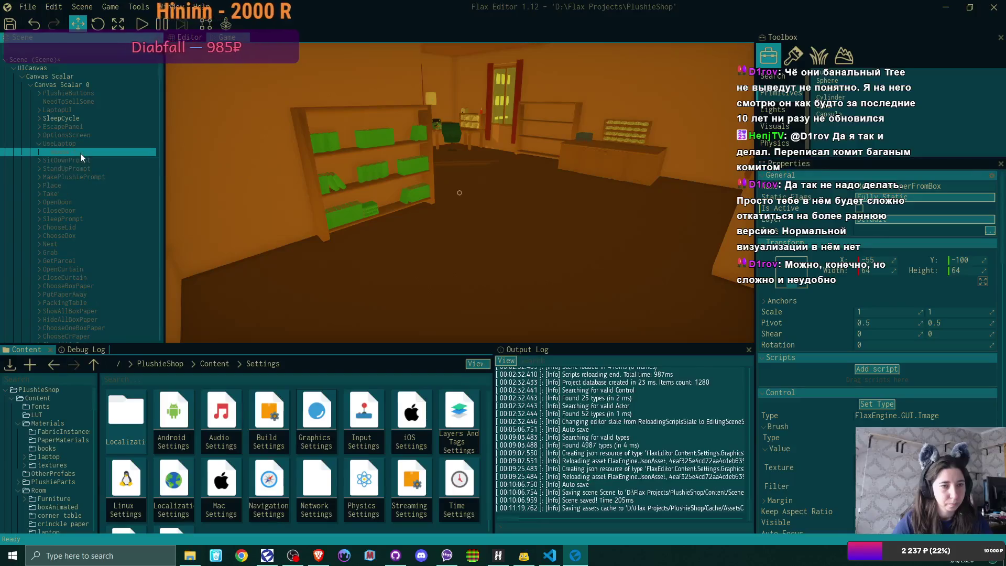
click(77, 153)
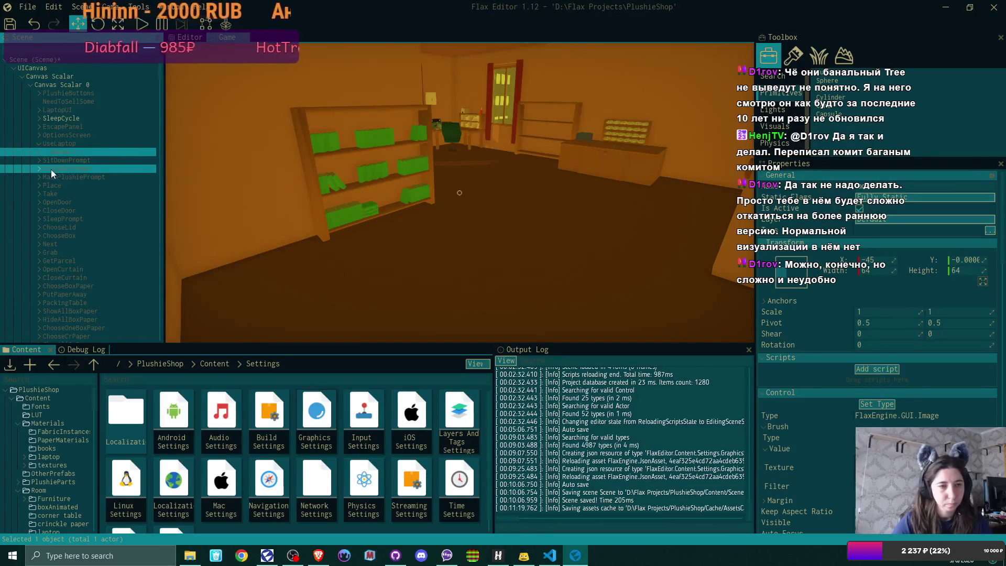
click(39, 159)
click(72, 168)
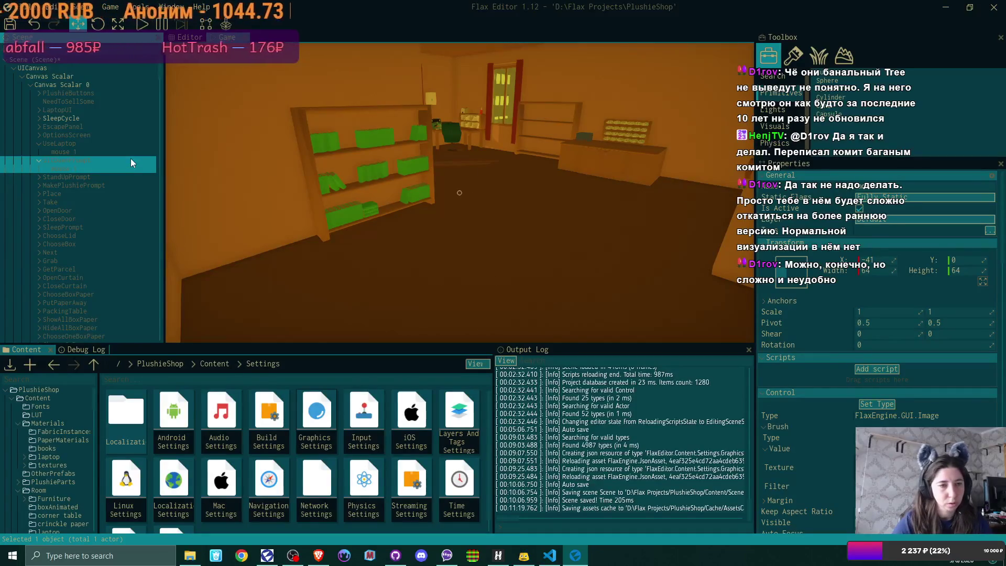
click(37, 177)
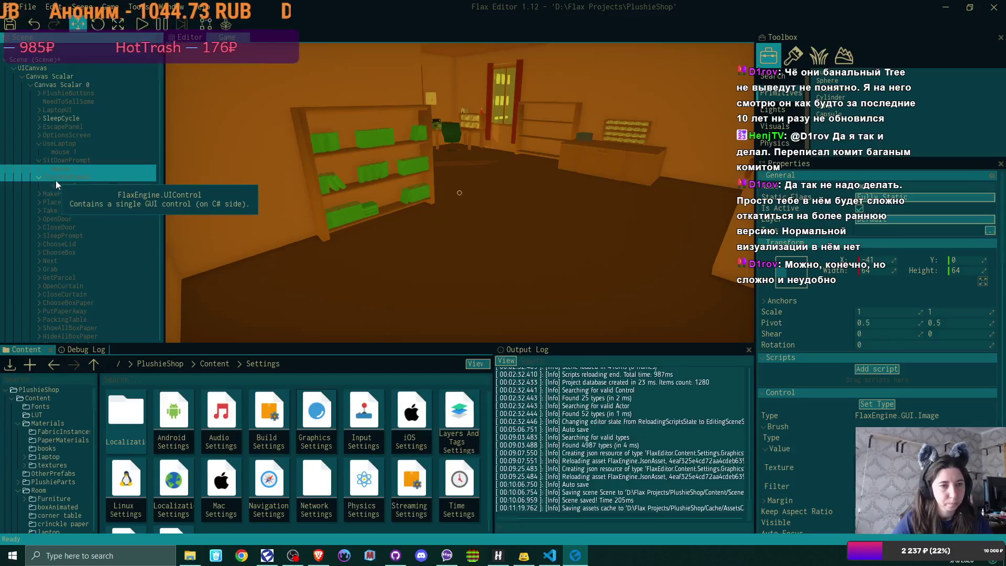
click(78, 185)
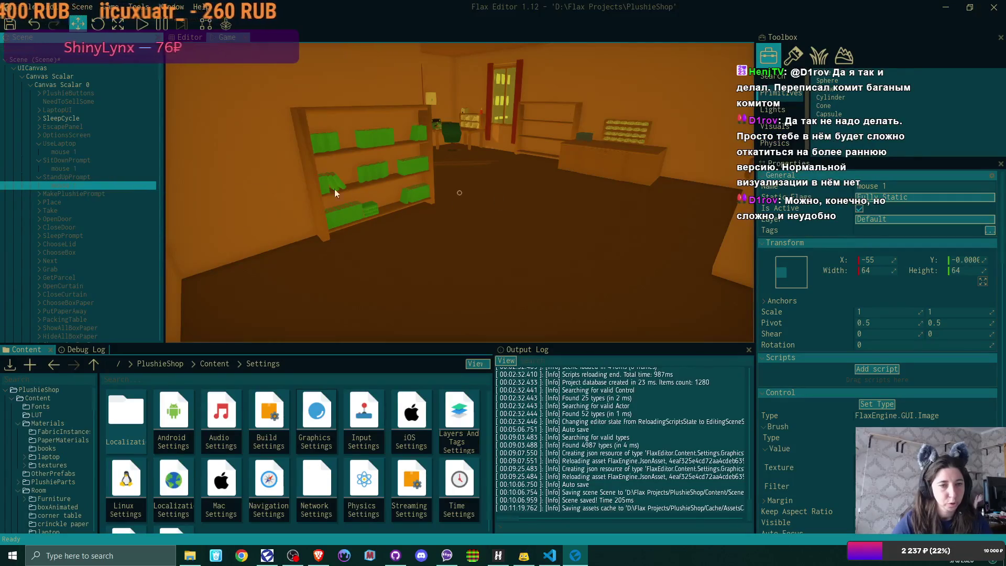
click(94, 178)
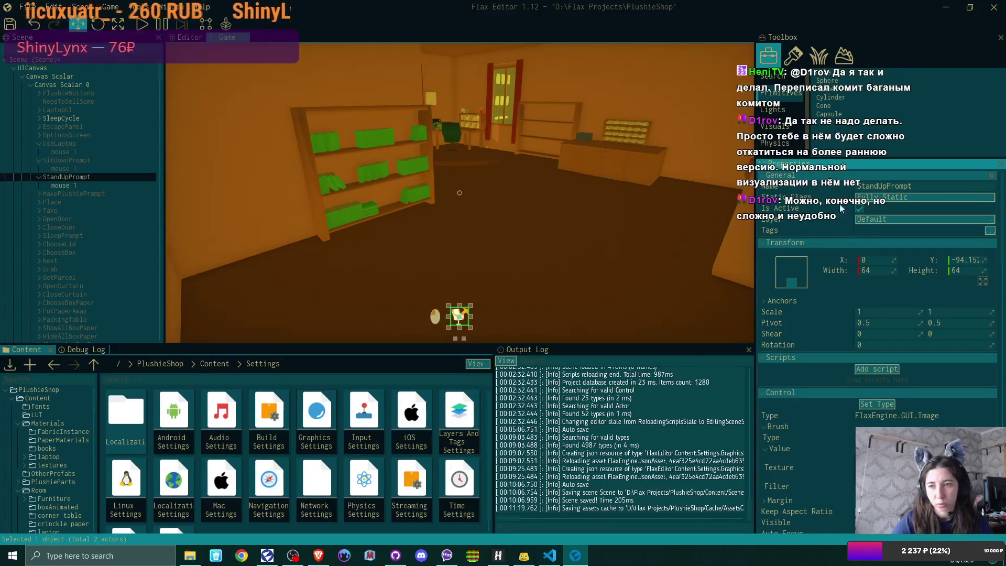
click(90, 185)
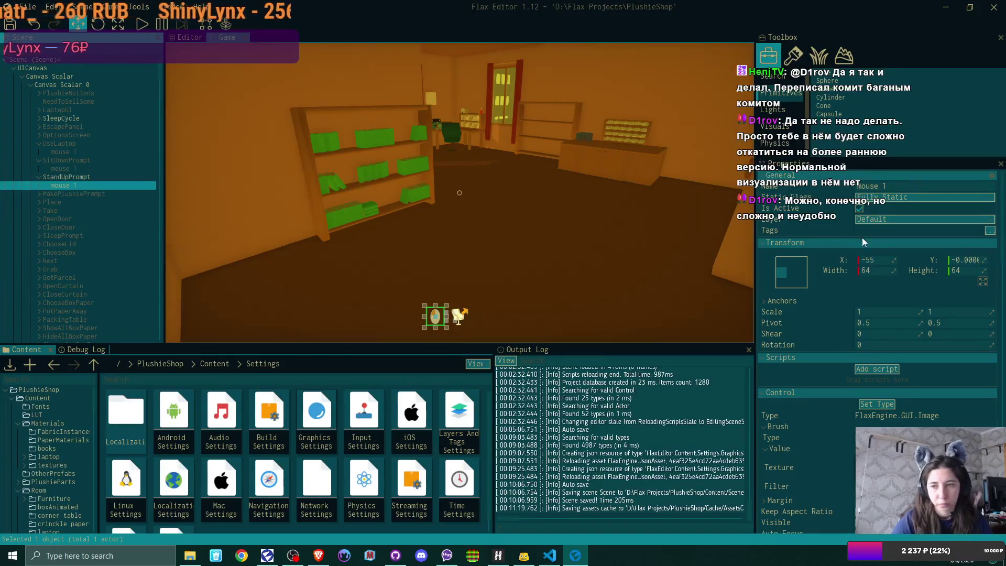
key(BackSpace)
key(BackSpace)
text(4)
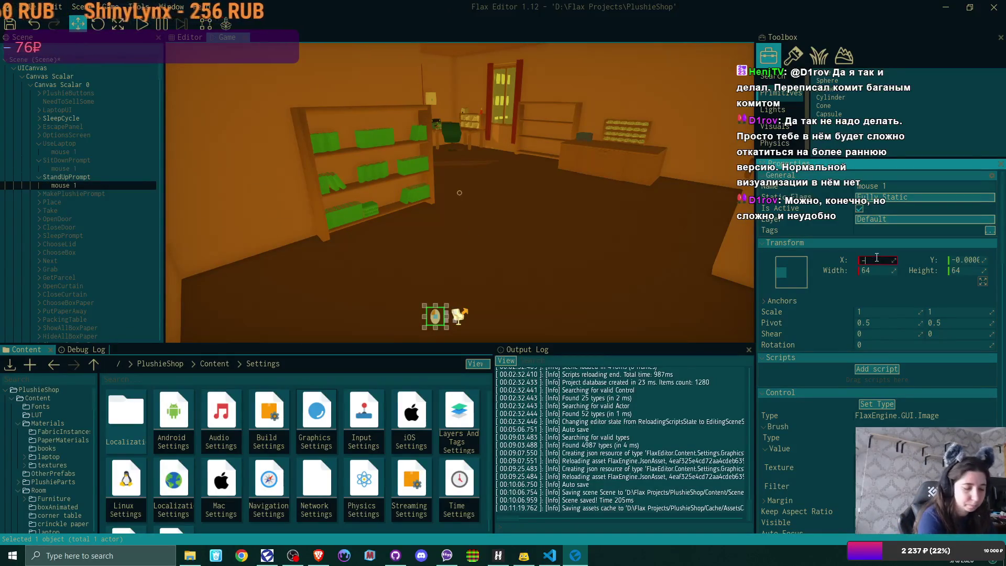
text(5)
key(Return)
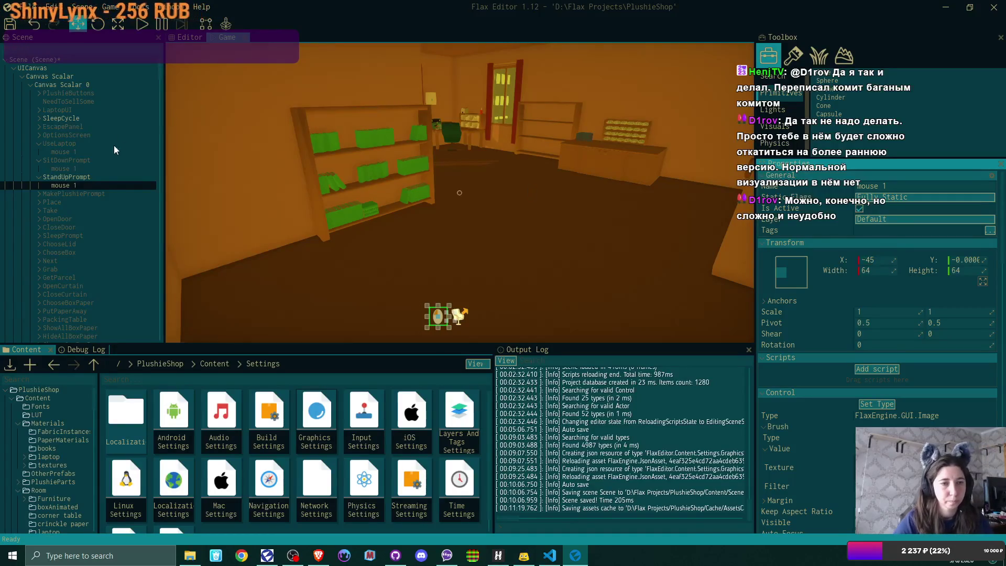
click(95, 168)
click(877, 261)
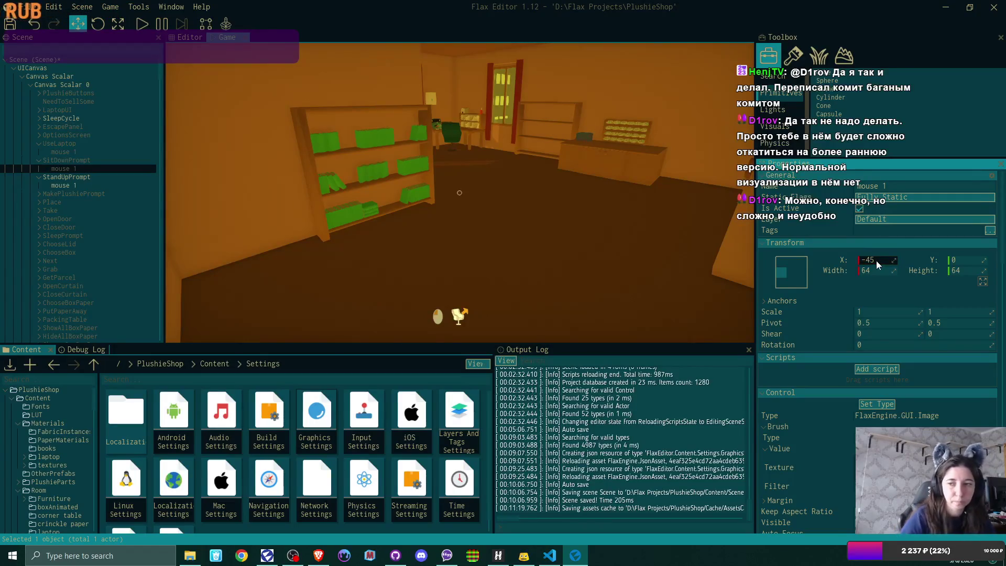
key(Return)
Check MakePlushiePrompt, Place and Take mouse icons, and set OpenDoor's mouse icon to X -45
click(85, 177)
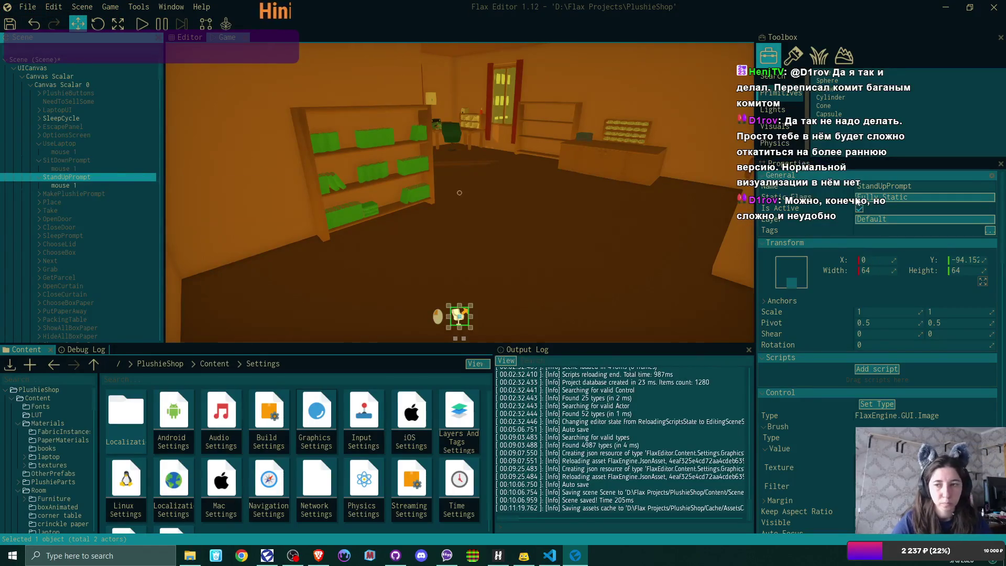
click(111, 193)
click(40, 193)
click(67, 202)
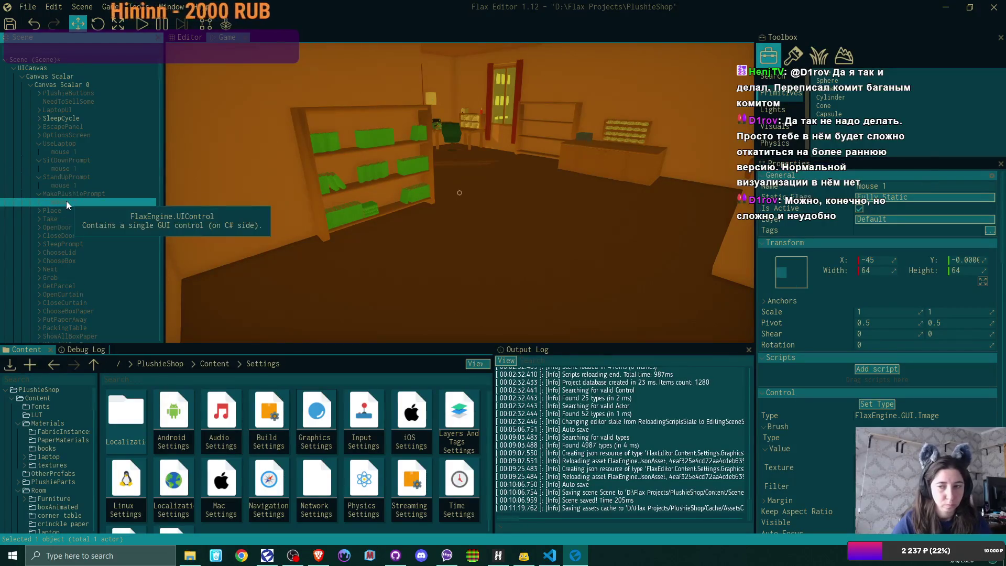
click(38, 209)
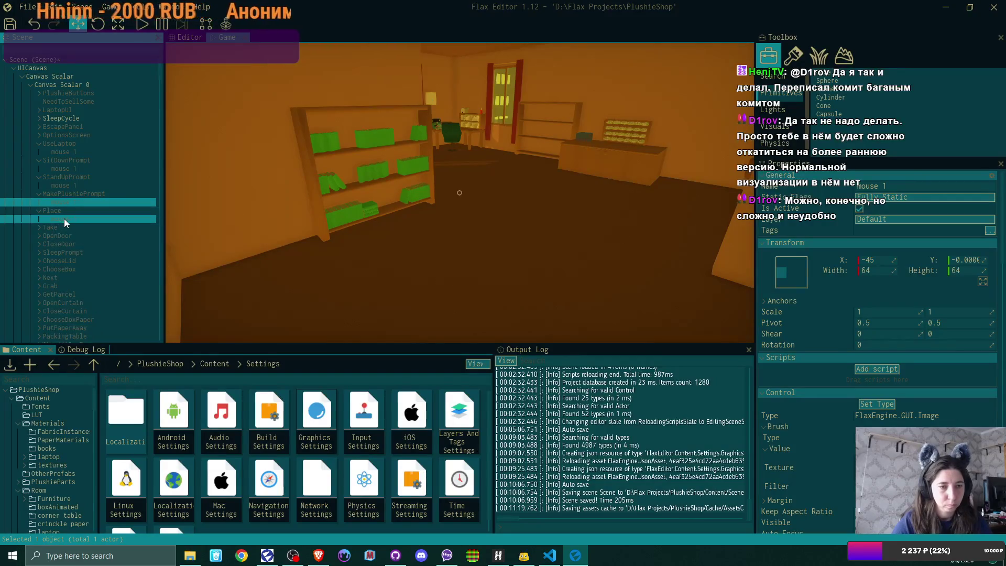
click(39, 228)
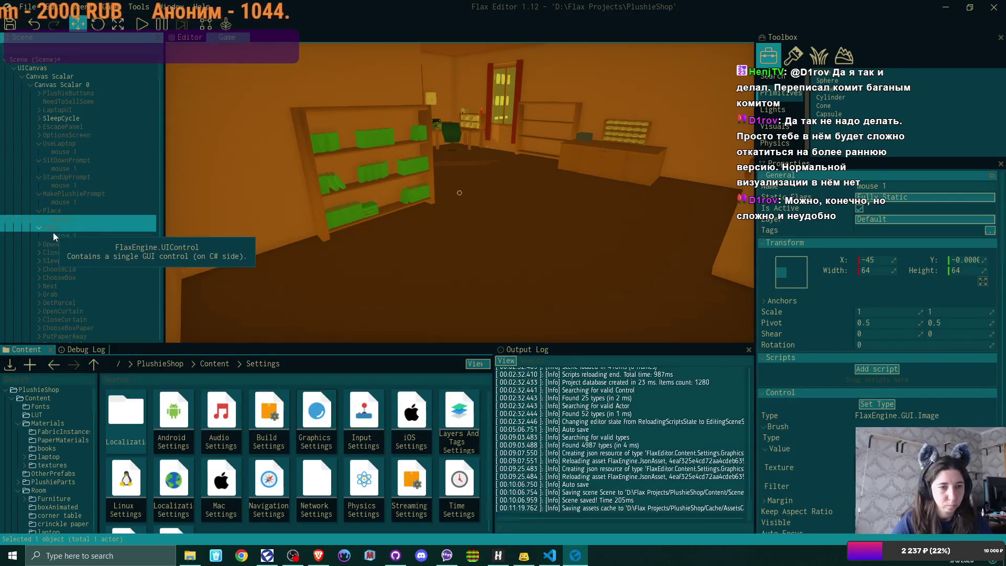
click(60, 233)
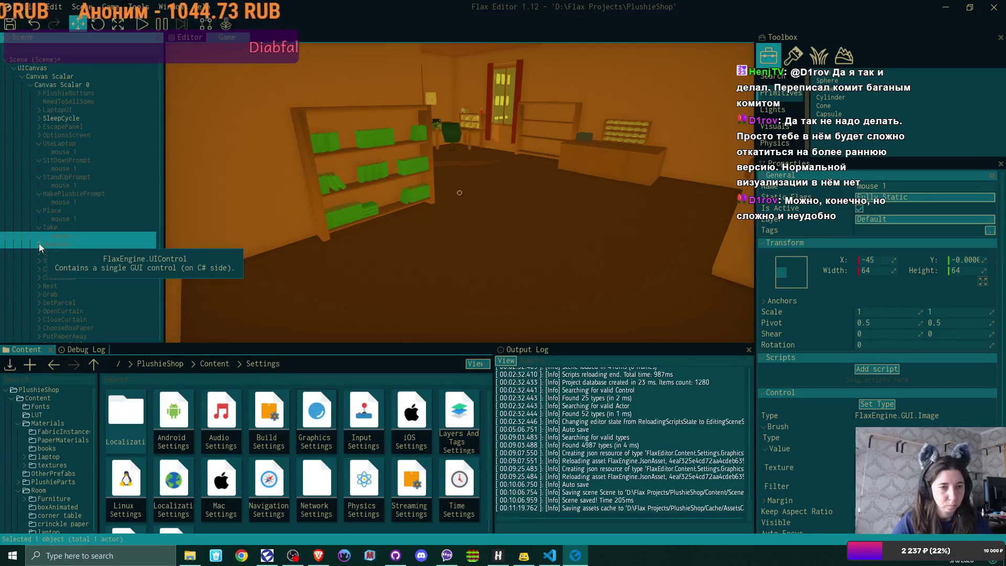
click(39, 244)
click(65, 251)
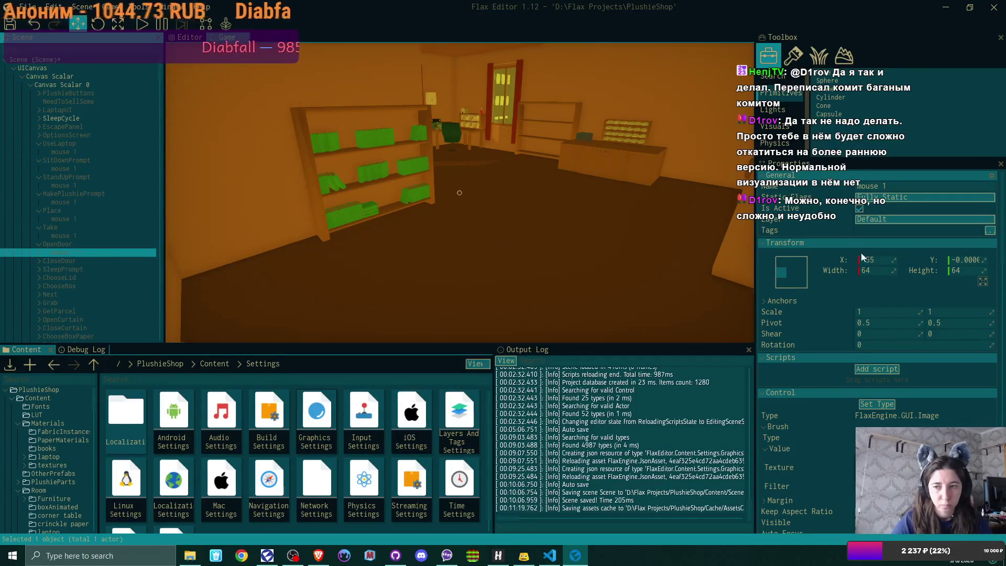
click(878, 259)
text(-45)
key(Return)
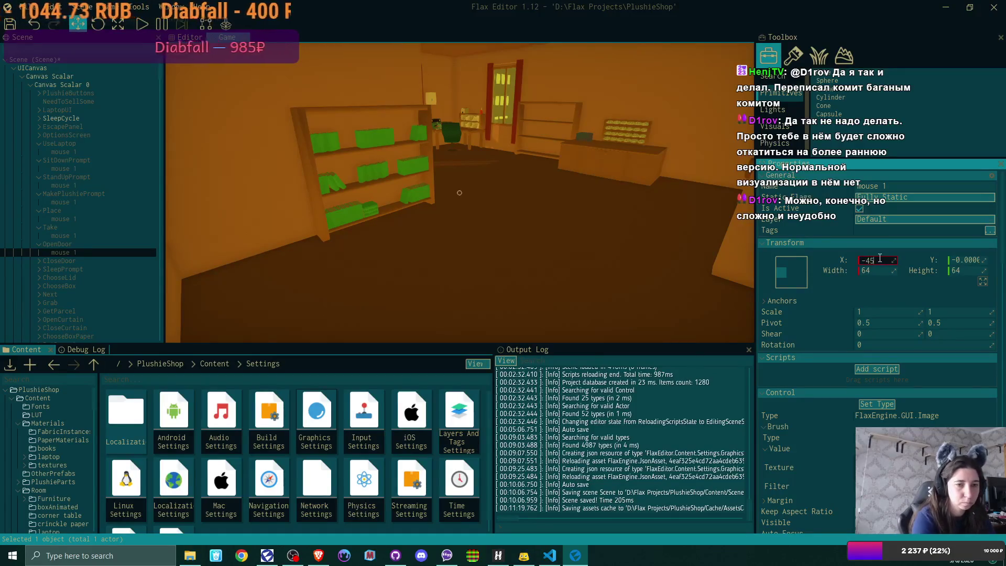
scroll(76, 253, down, 3)
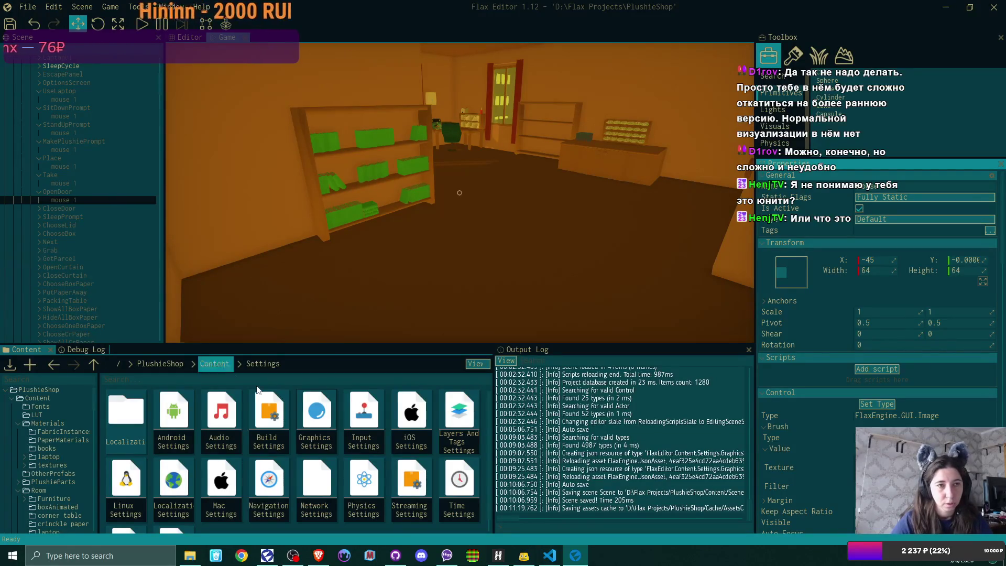
click(266, 554)
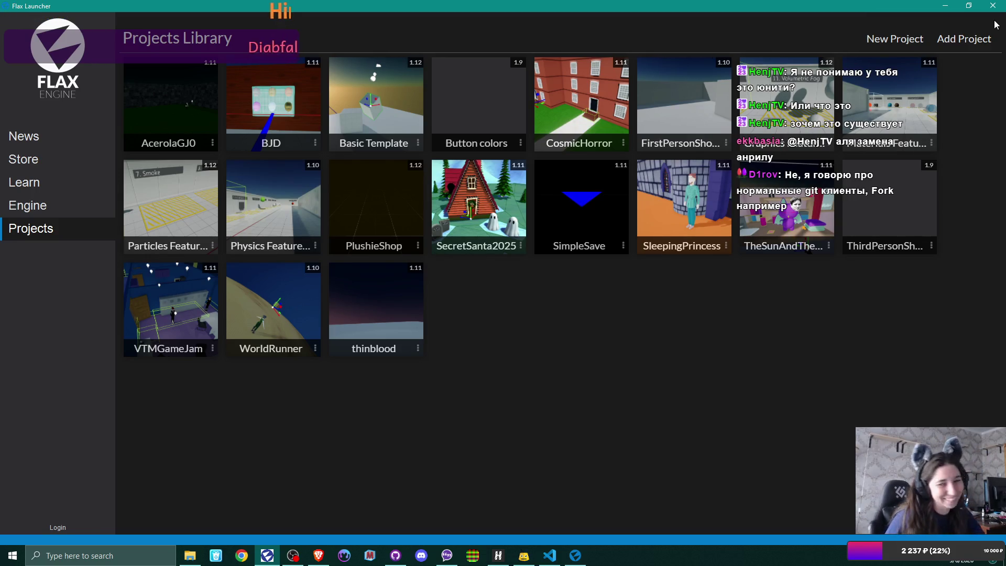
click(946, 10)
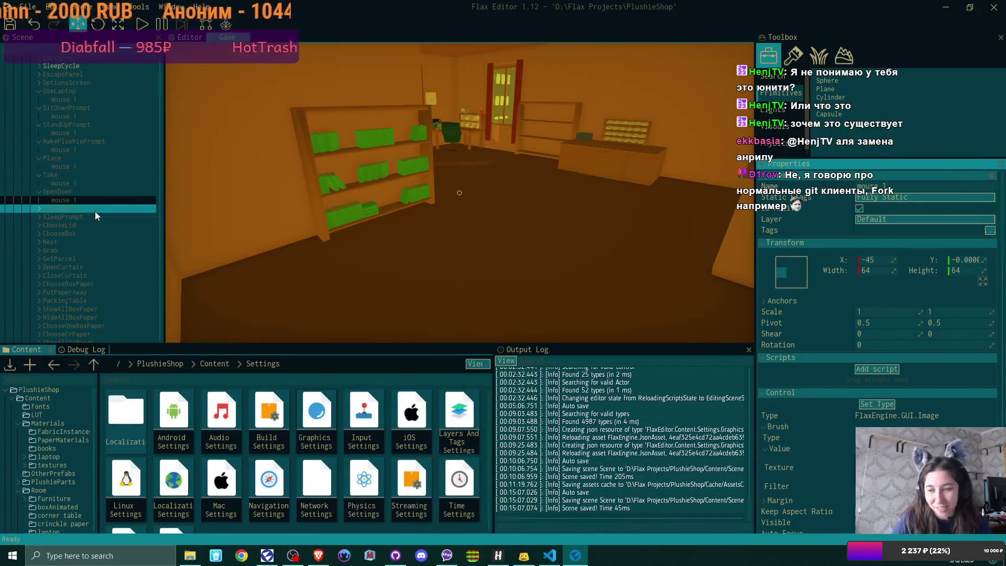
Set the mouse icons under CloseDoor and SleepPrompt to X -45
click(39, 208)
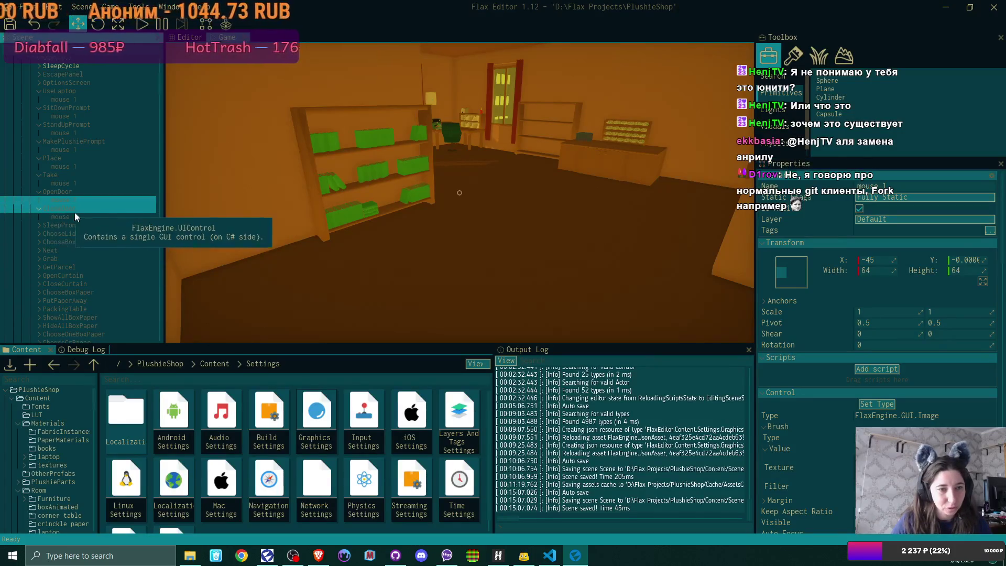
click(89, 216)
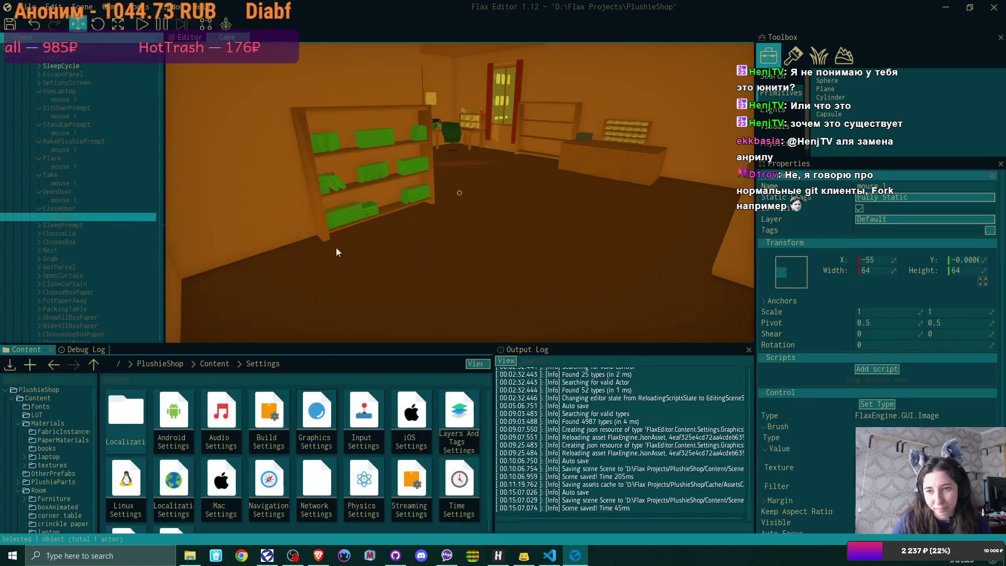
click(883, 261)
text(-45)
key(Return)
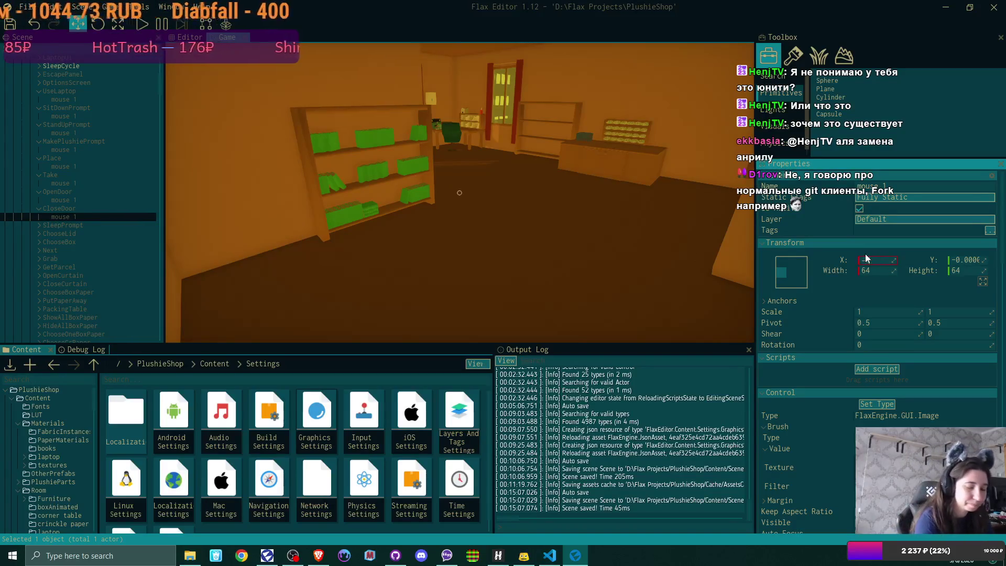
click(39, 225)
click(70, 233)
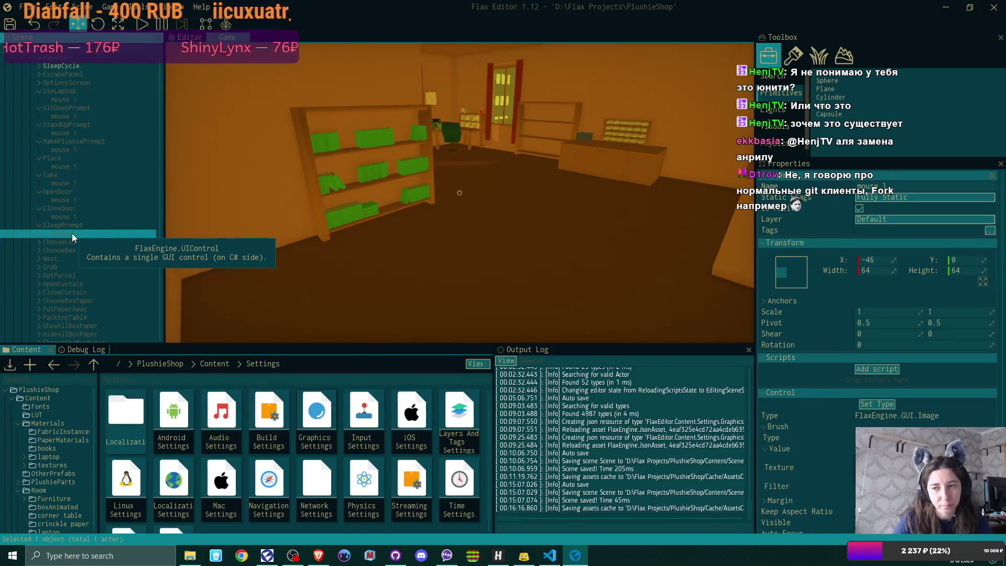
click(883, 260)
text(-45)
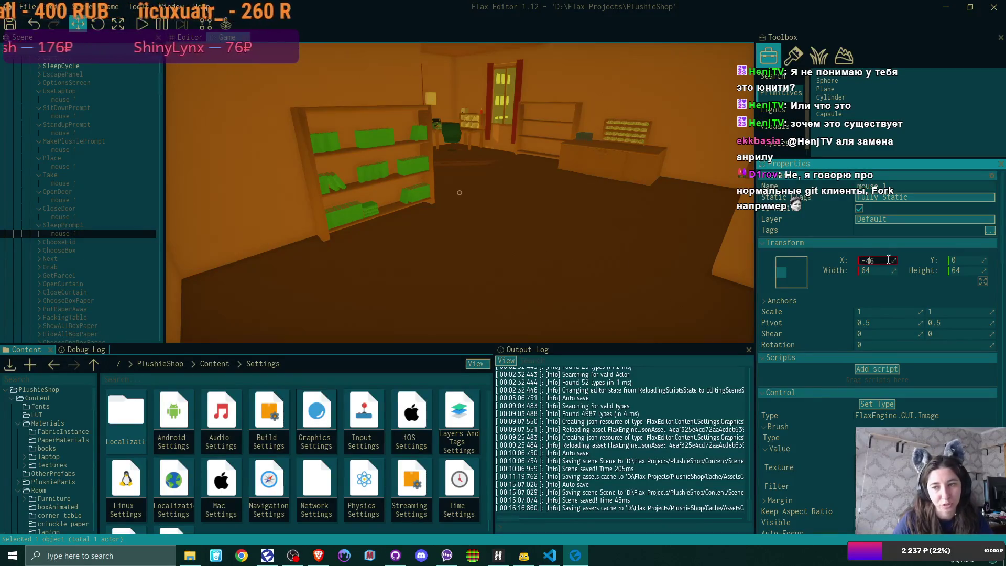
key(Return)
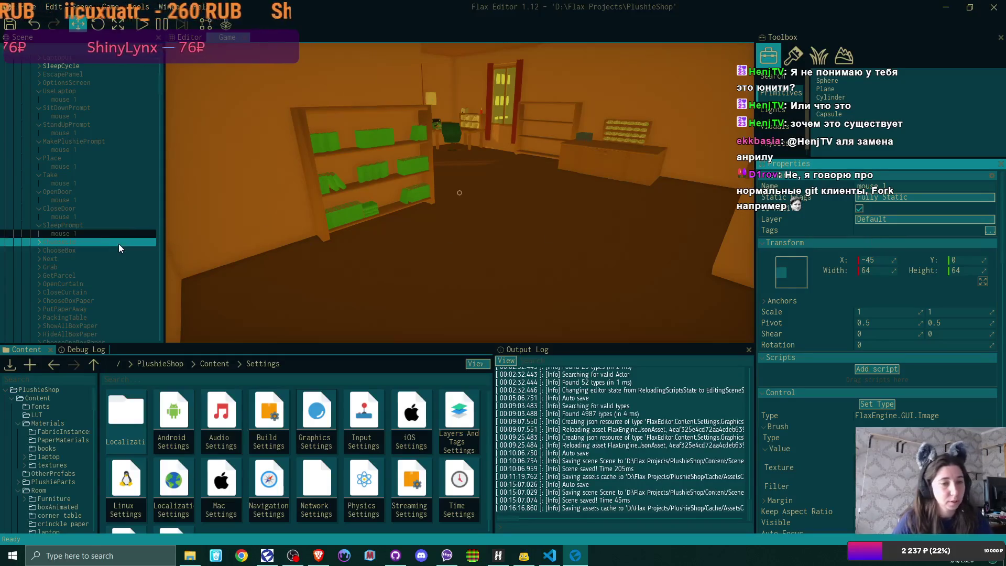
Set ChooseLid's mouse 1 image to X -45 and select ChooseBox's mouse 1
click(39, 241)
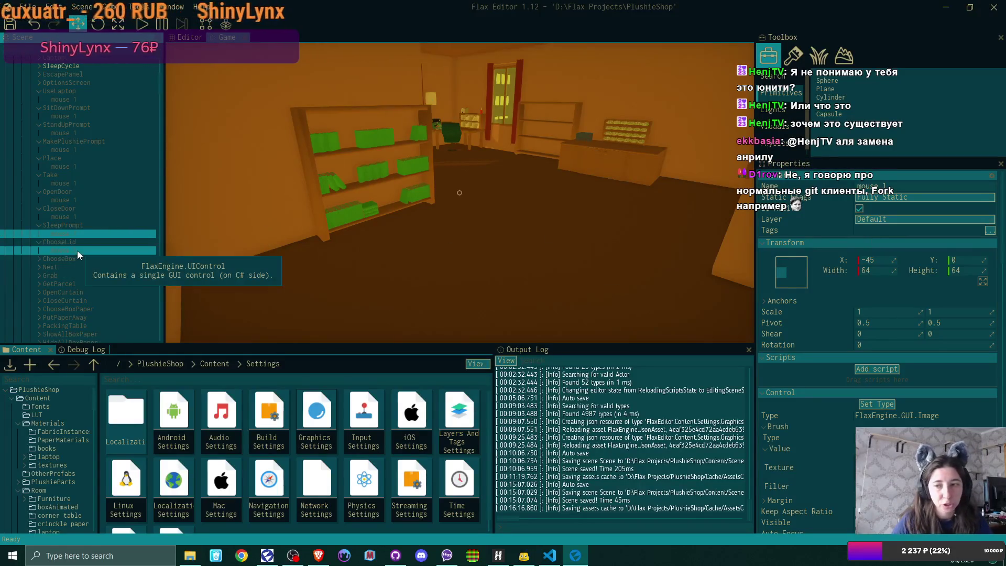
click(77, 251)
click(872, 260)
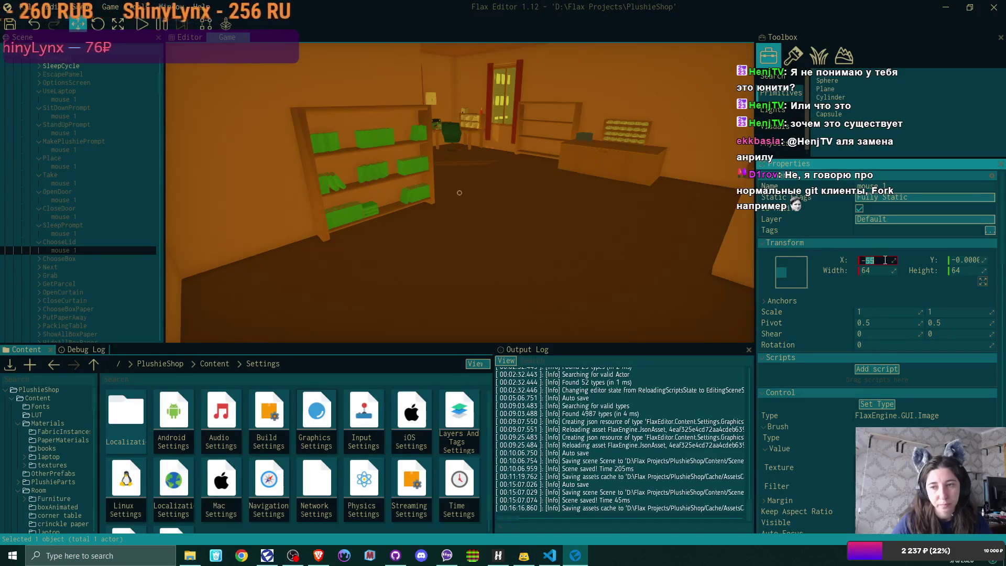
text(-45)
key(Return)
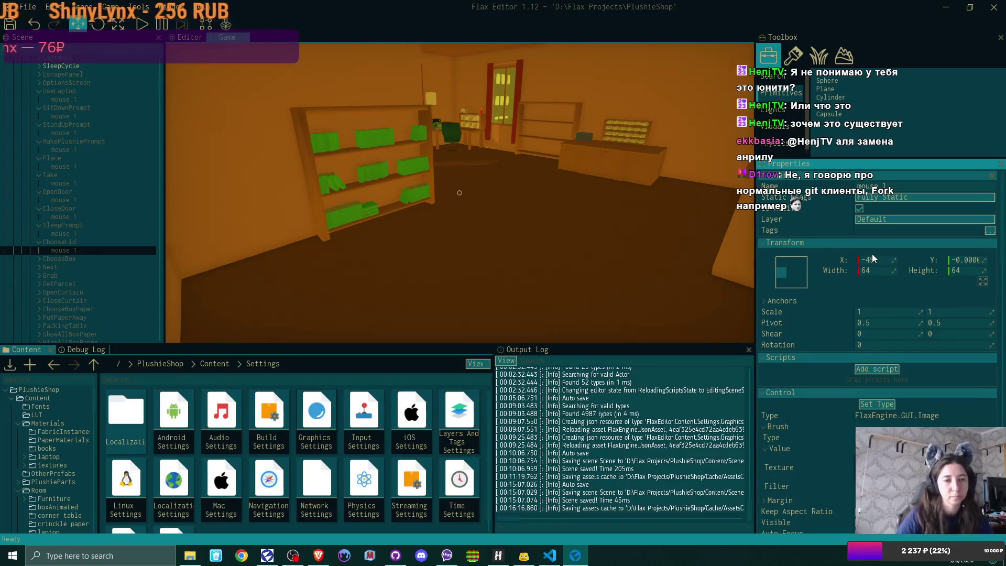
click(39, 259)
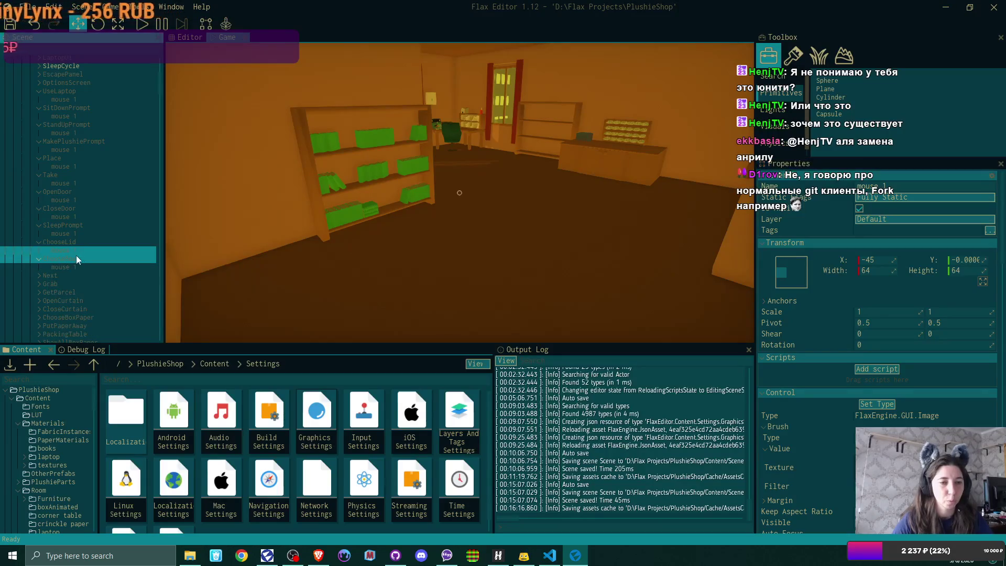
click(73, 266)
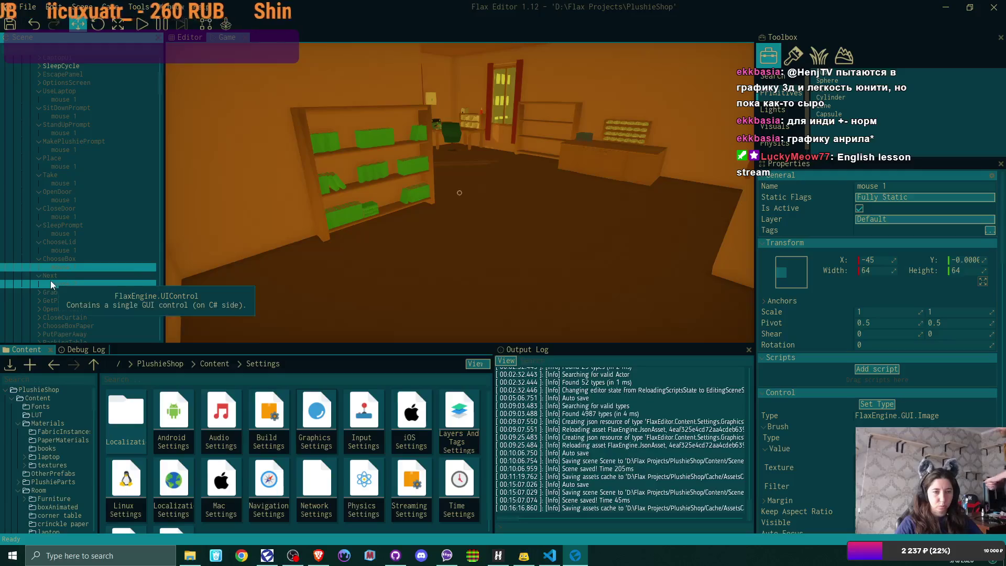
Correct the Grab prompt's mouse image to X 45 and check the images under Next and GetParcel
click(70, 285)
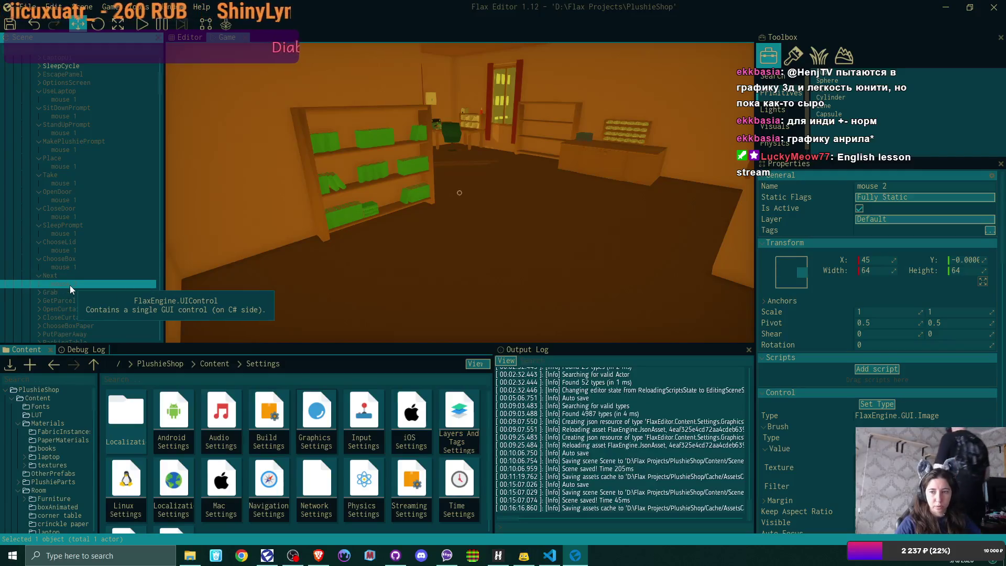
click(39, 292)
scroll(79, 268, down, 2)
scroll(96, 236, down, 2)
click(81, 194)
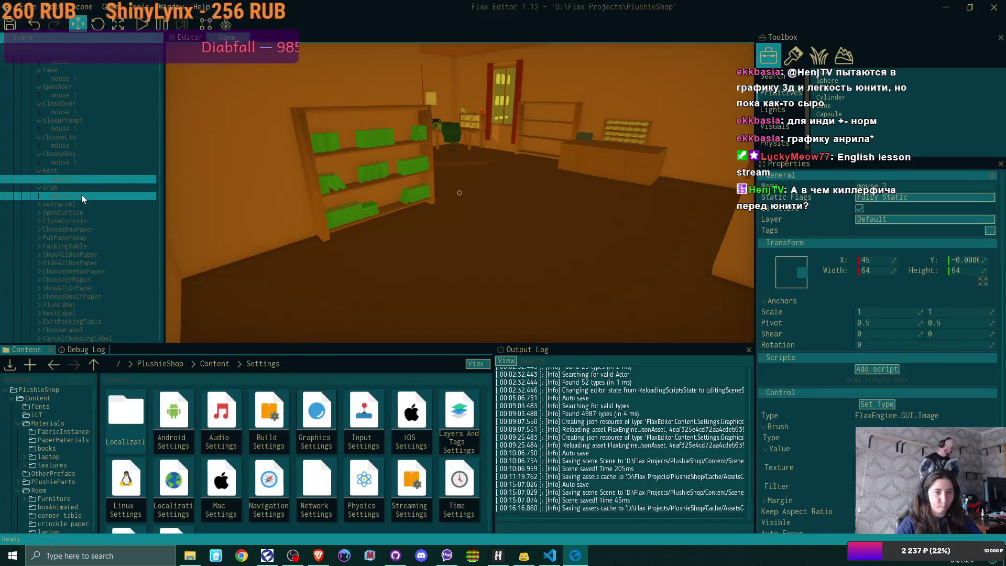
click(883, 255)
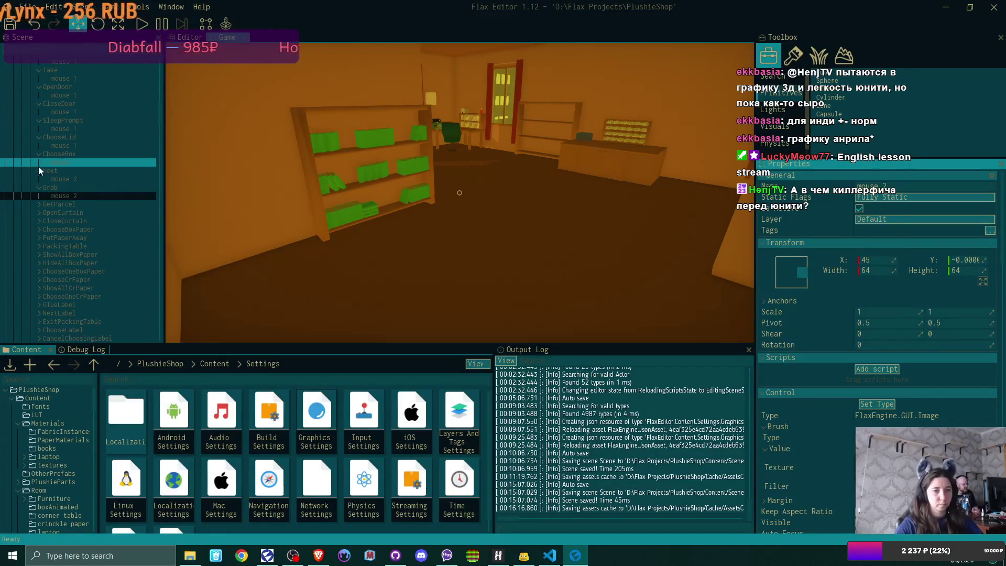
click(50, 209)
click(68, 213)
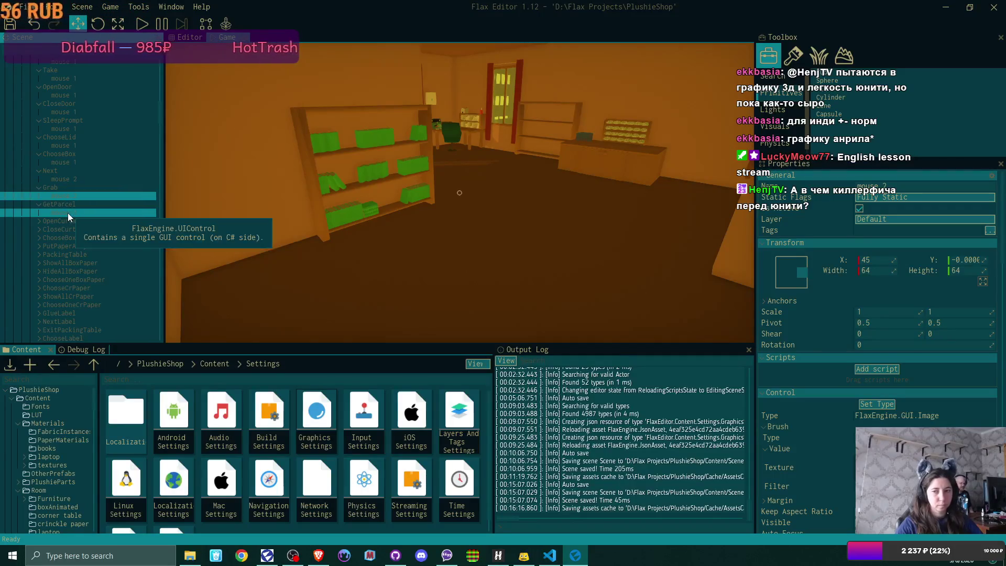
Set the mouse images under OpenCurtain and CloseCurtain to X -45
click(38, 219)
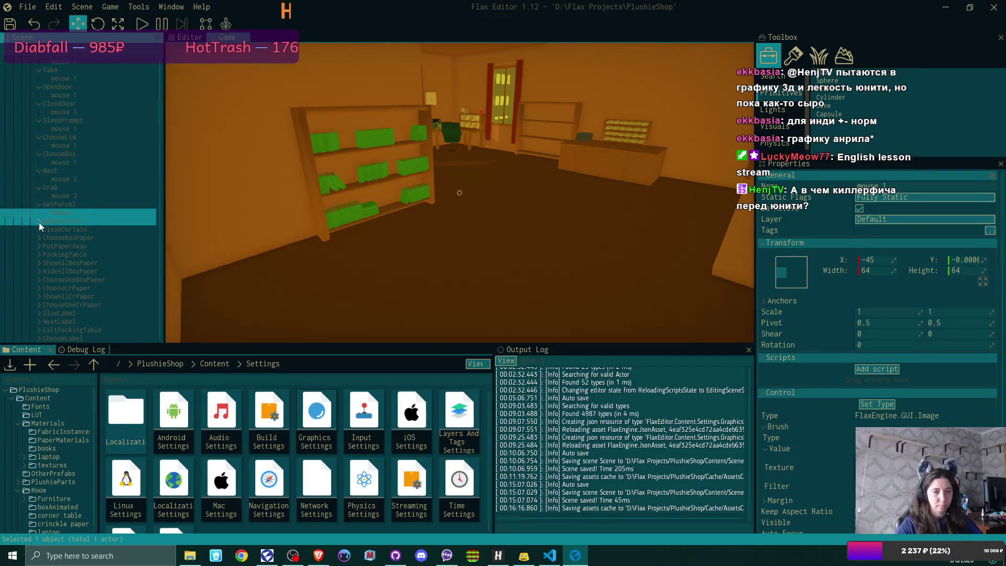
click(76, 231)
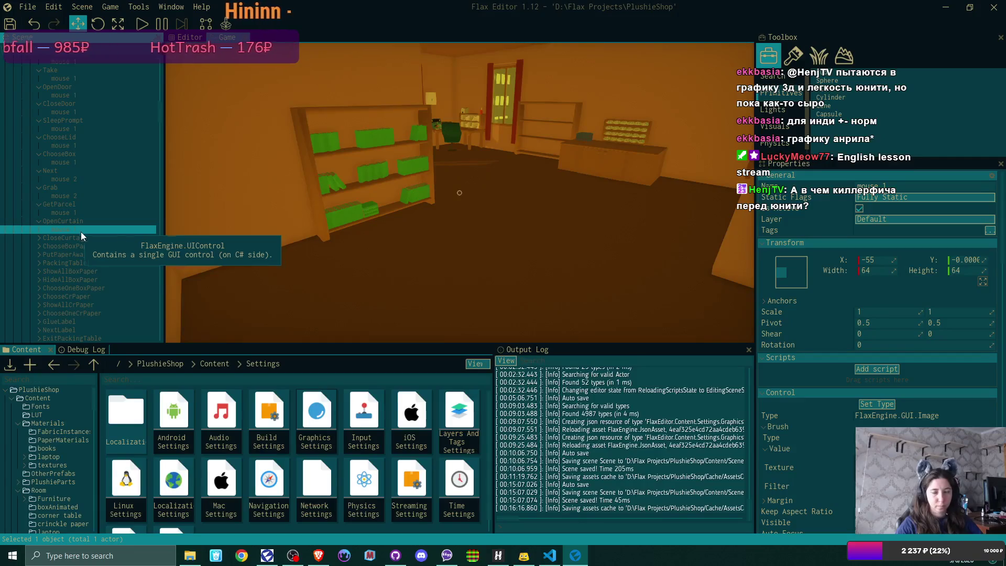
double_click(880, 259)
text(-45)
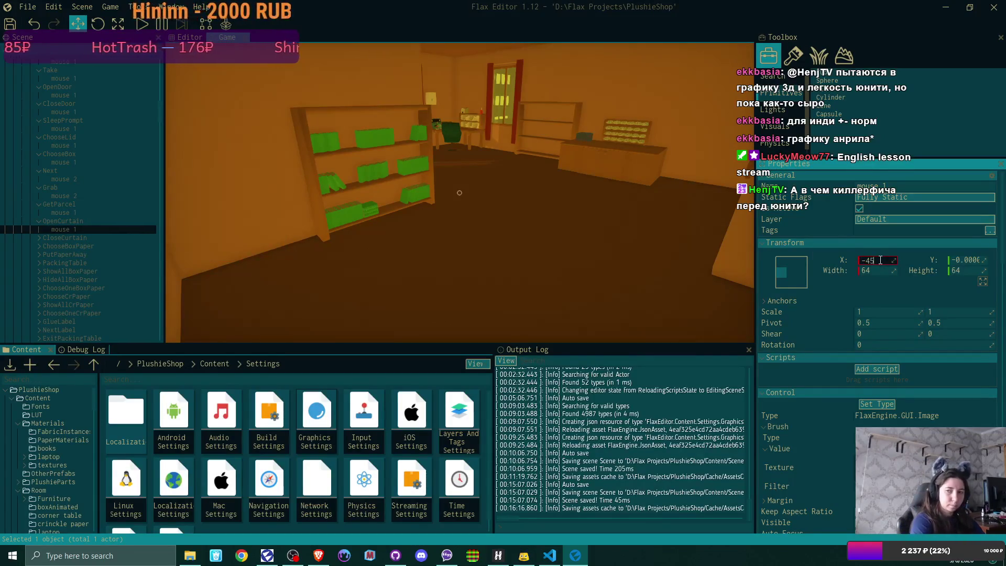
key(Return)
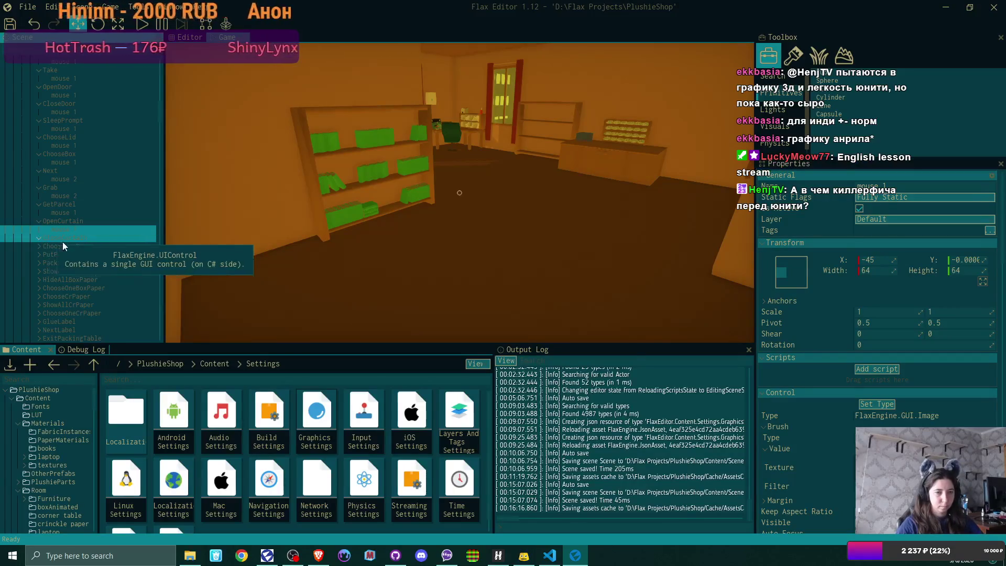
click(82, 246)
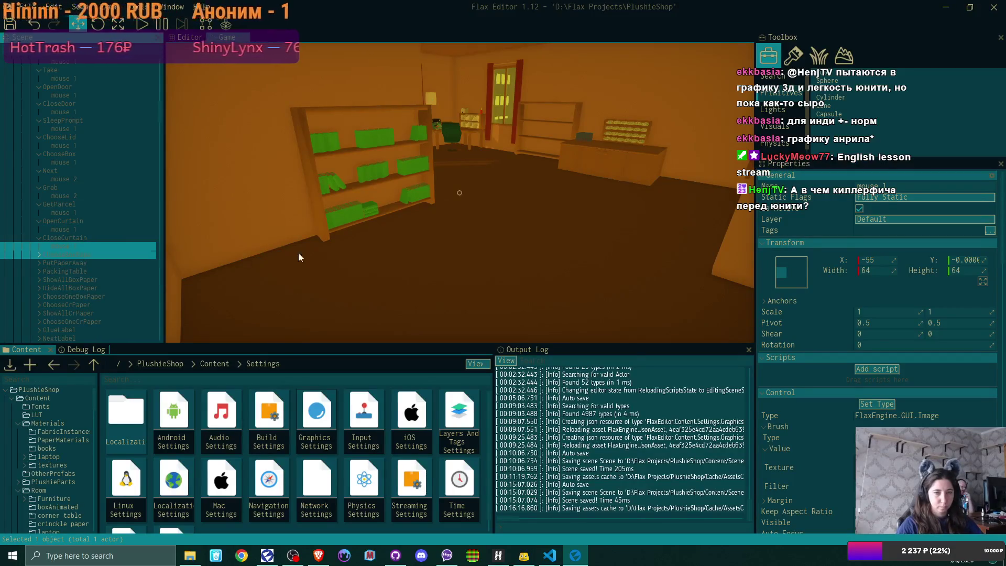
double_click(881, 261)
text(-45)
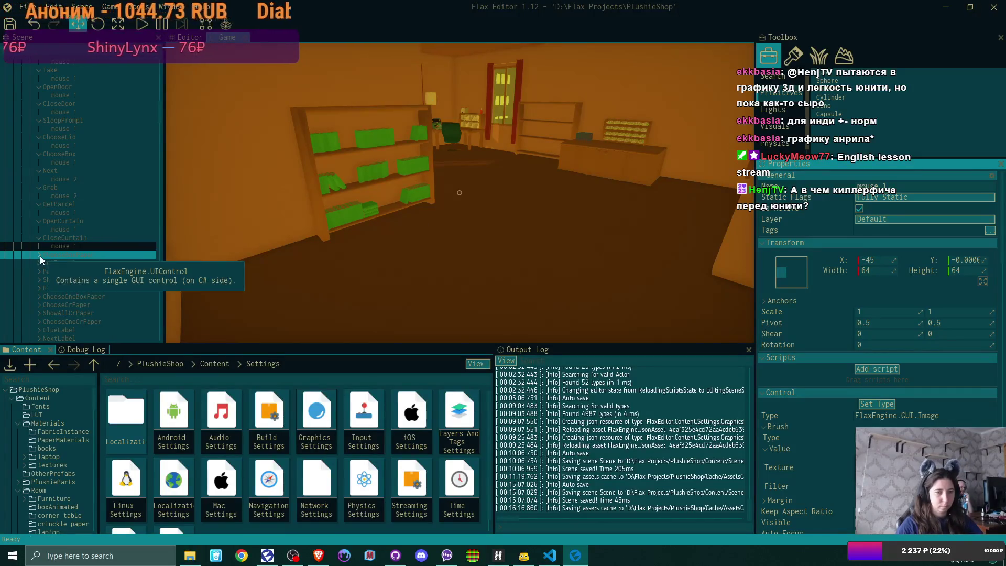
click(96, 234)
scroll(96, 233, down, 2)
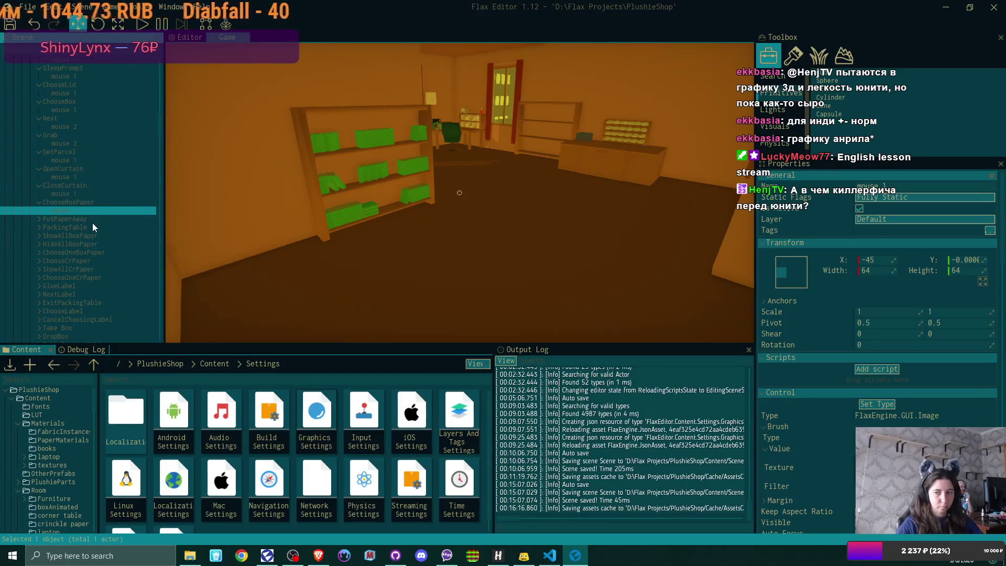
click(94, 214)
Set PutPaperAway's and ShowAllBoxPaper's mouse images to X 45, checking PackingTable's
click(39, 219)
click(75, 228)
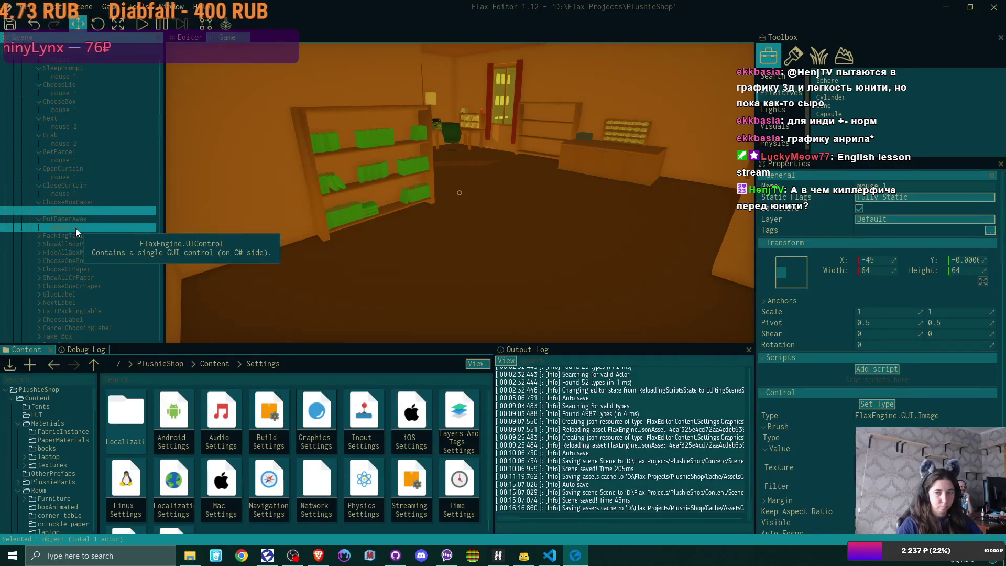
click(864, 260)
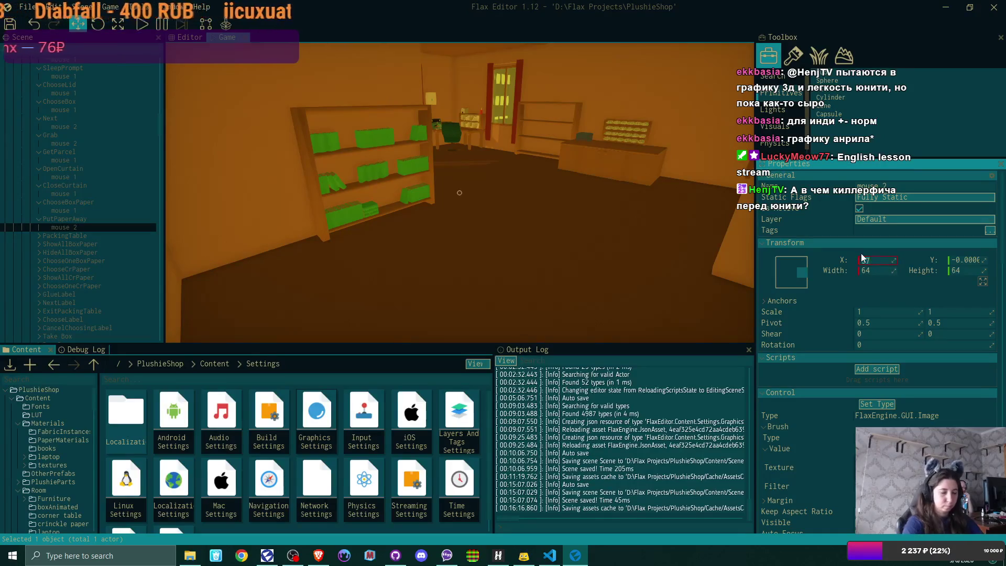
text(45)
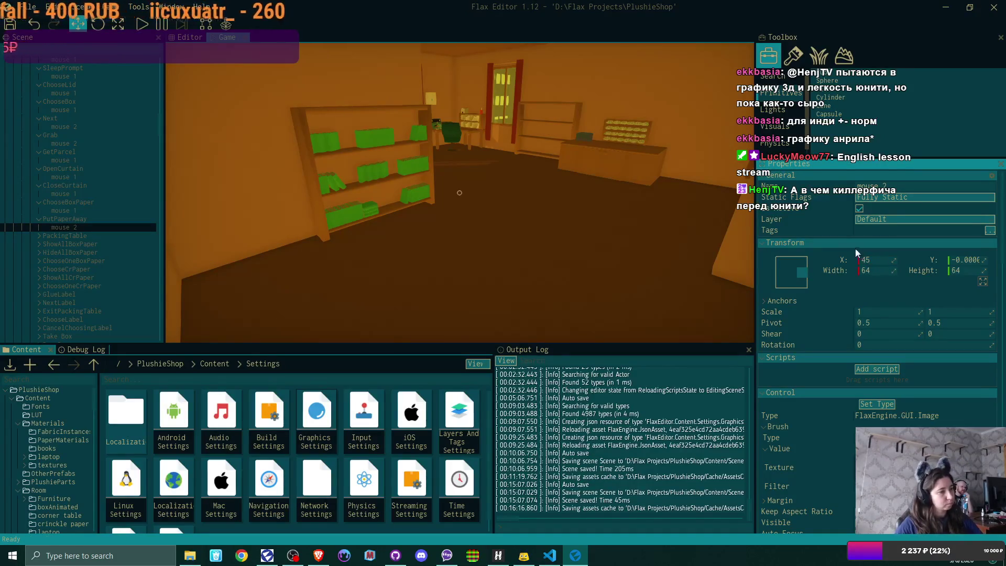
key(Return)
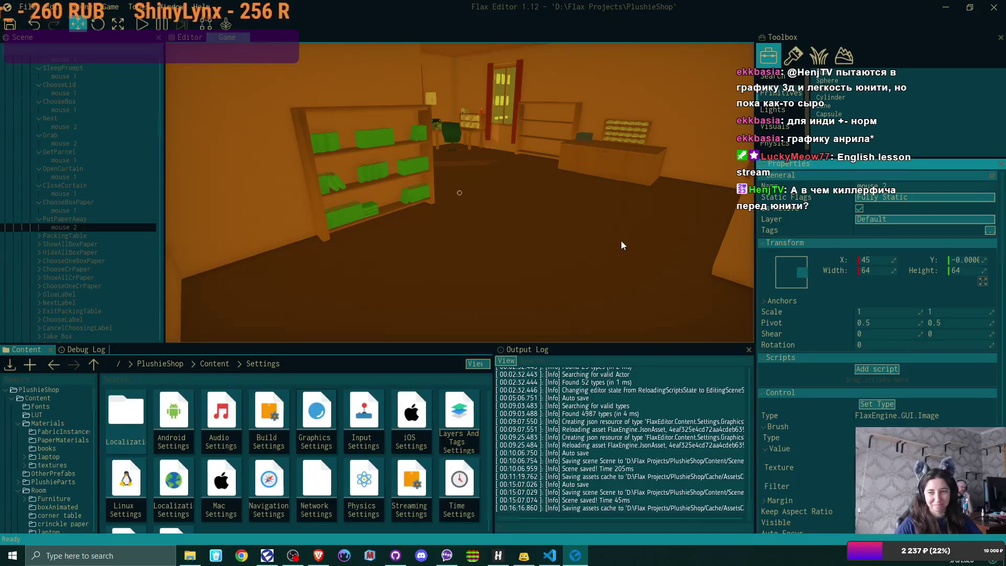
scroll(68, 233, down, 3)
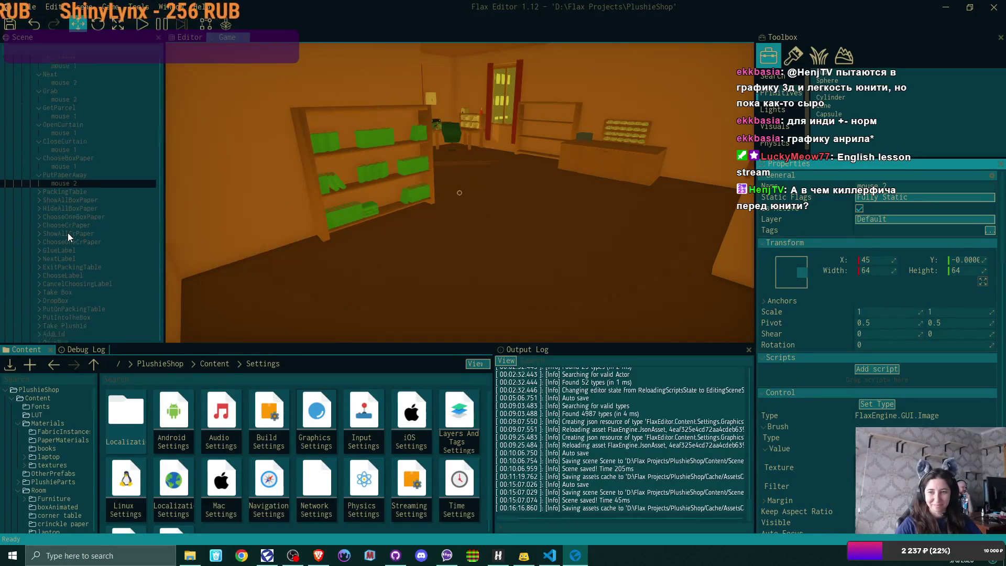
click(39, 183)
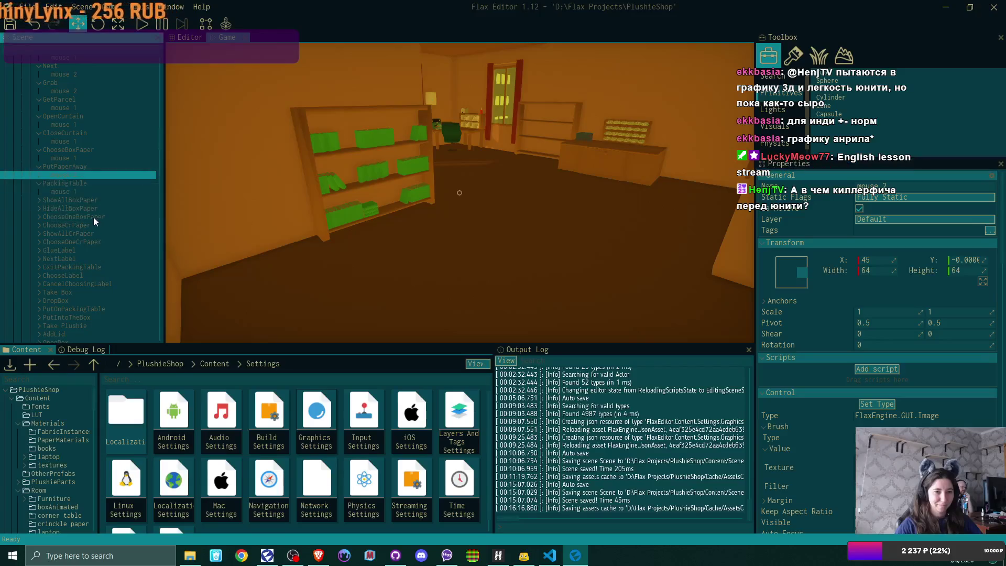
click(73, 190)
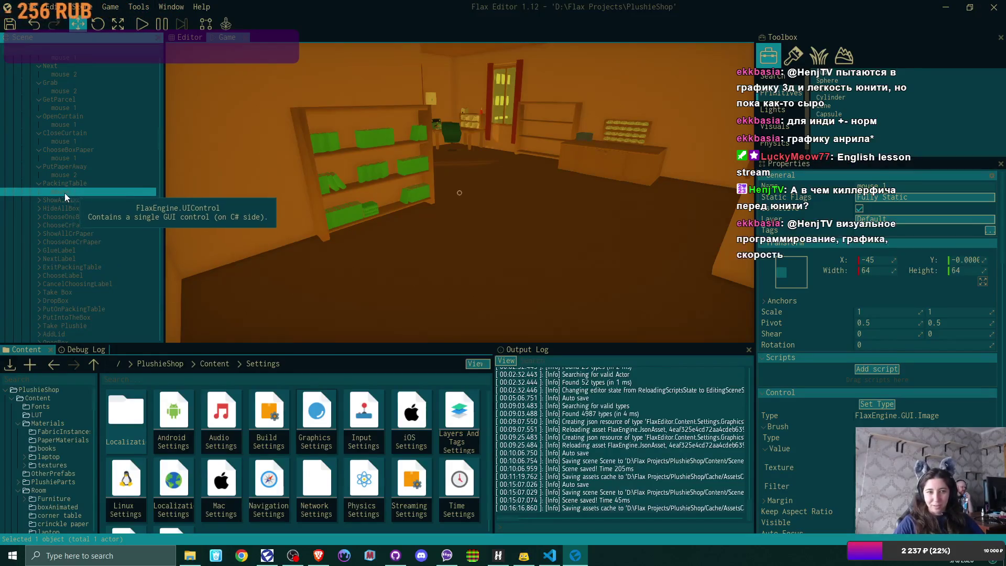
click(38, 199)
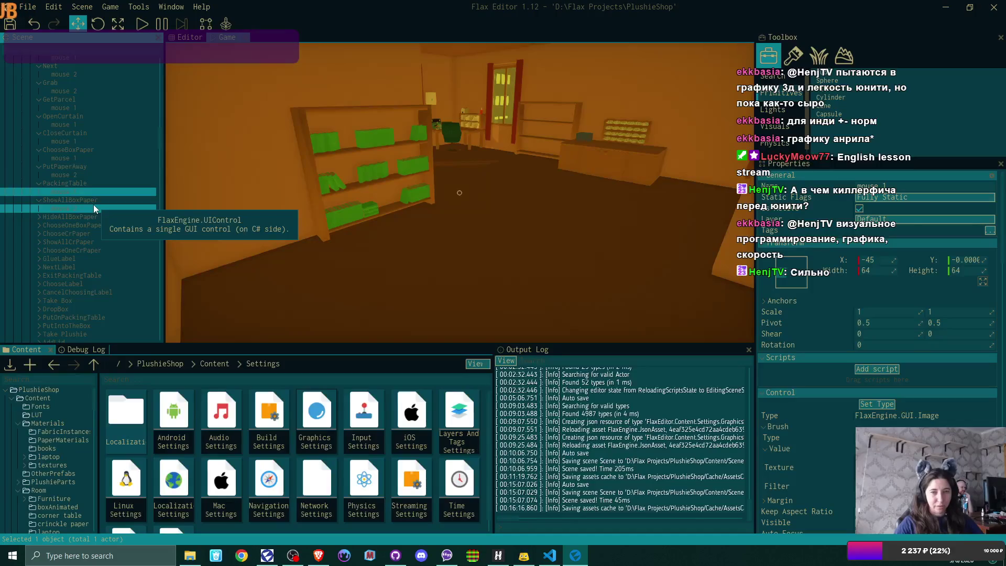
click(94, 205)
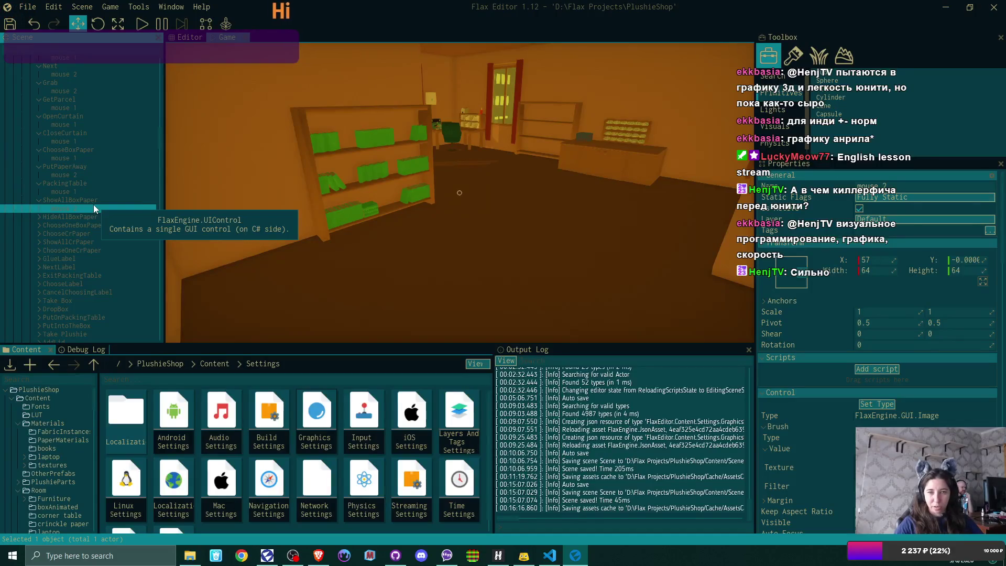
click(884, 258)
text(45)
key(Return)
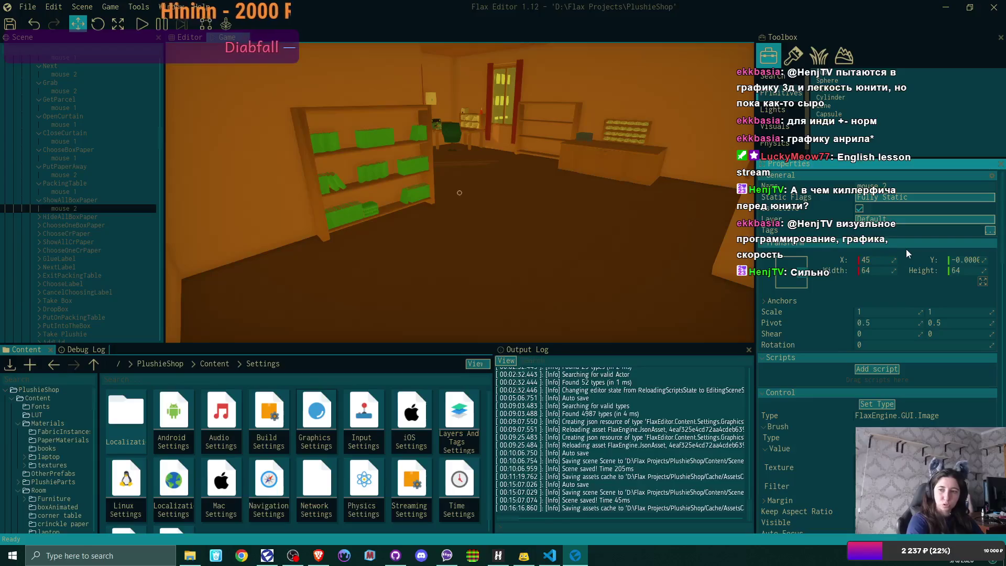
click(39, 217)
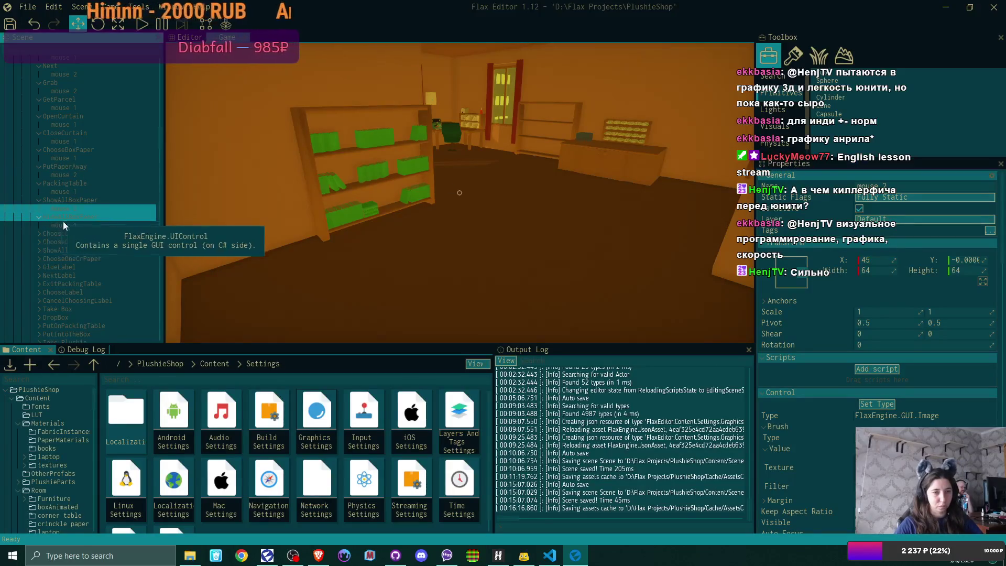
Check HideAllBoxPaper, ChooseOneBoxPaper and ChooseCrPaper icons, and set ShowAllCrPaper's mouse icon to X 45
click(75, 224)
click(42, 233)
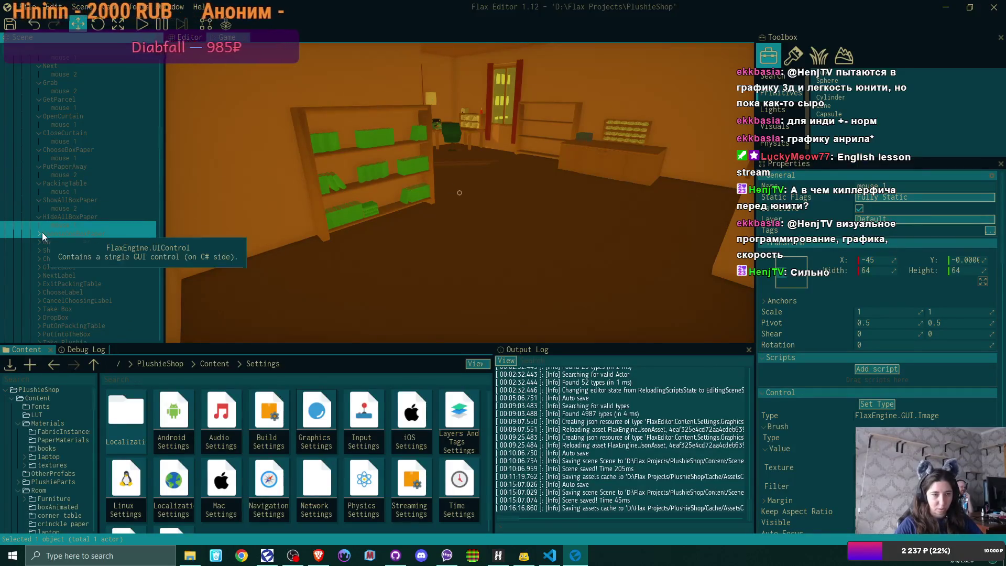
click(78, 240)
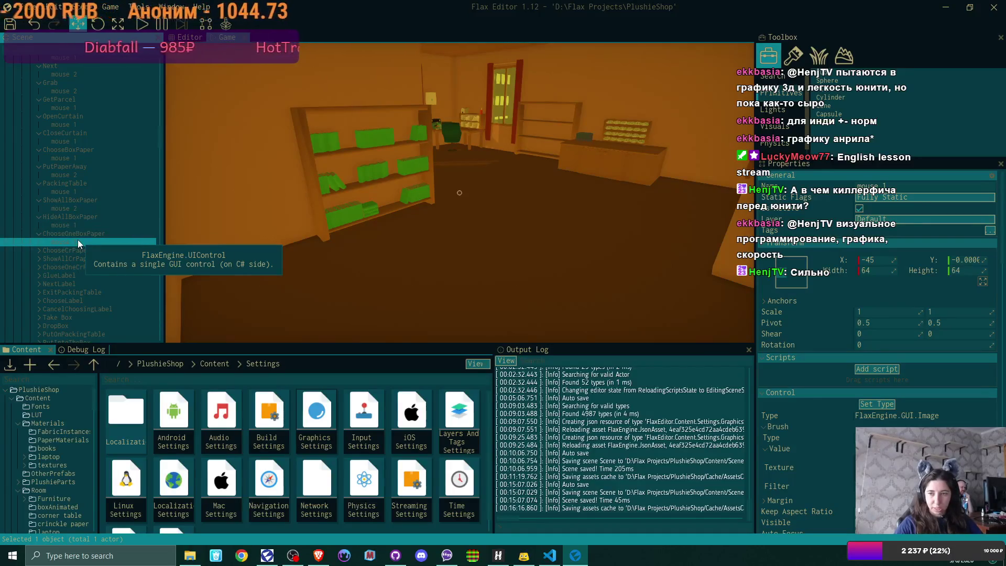
click(40, 250)
click(77, 259)
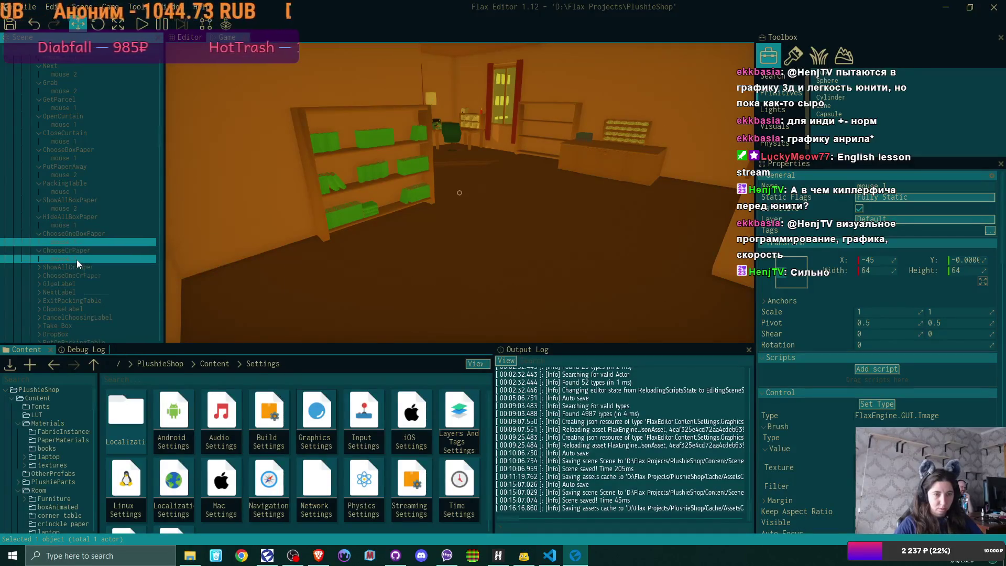
click(39, 268)
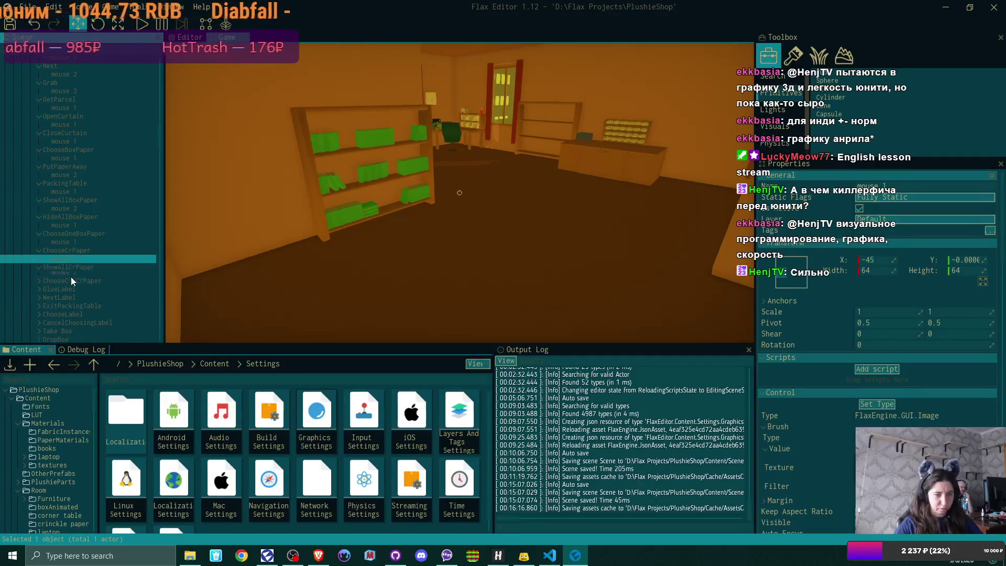
click(75, 276)
click(868, 259)
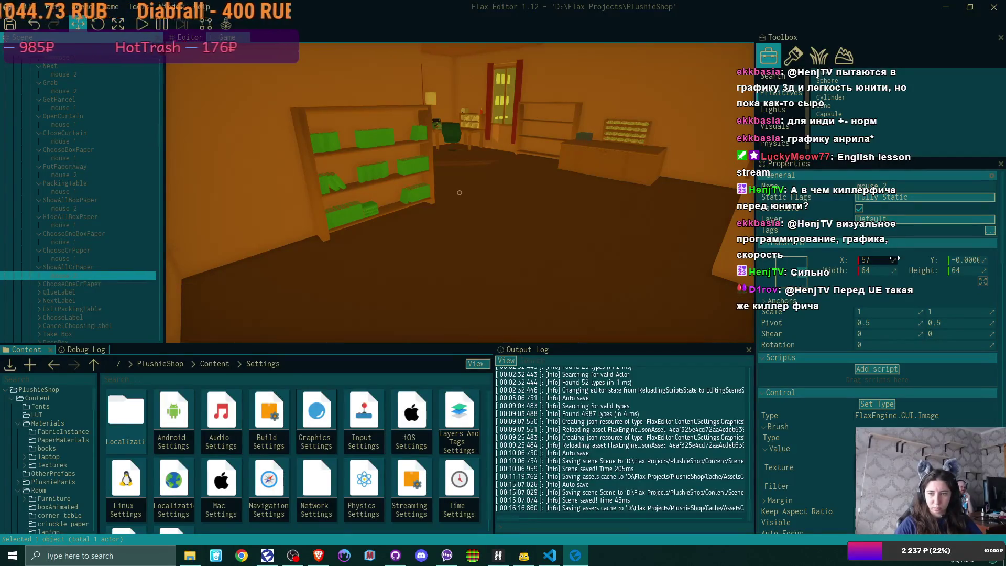
text(45)
key(Return)
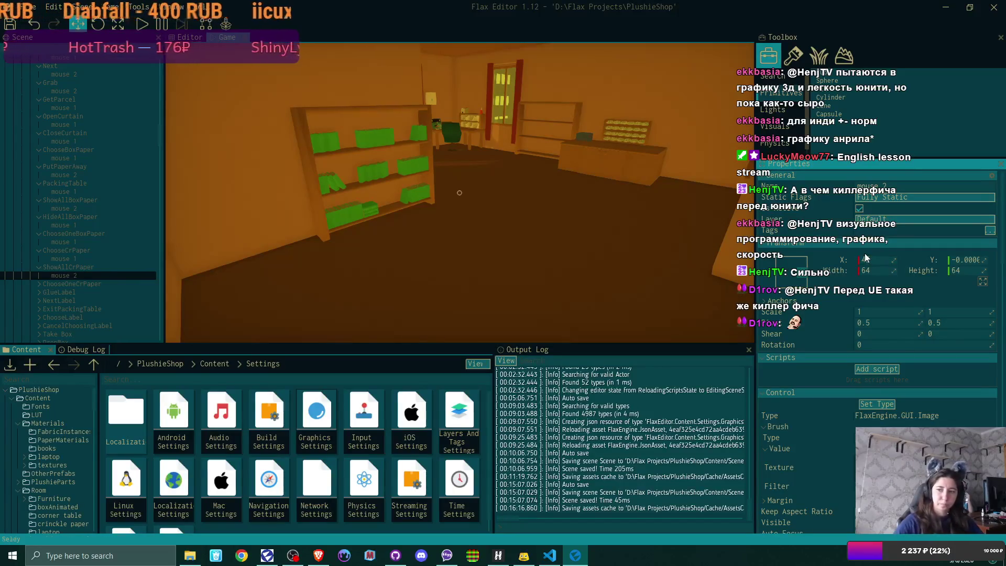
scroll(79, 244, down, 3)
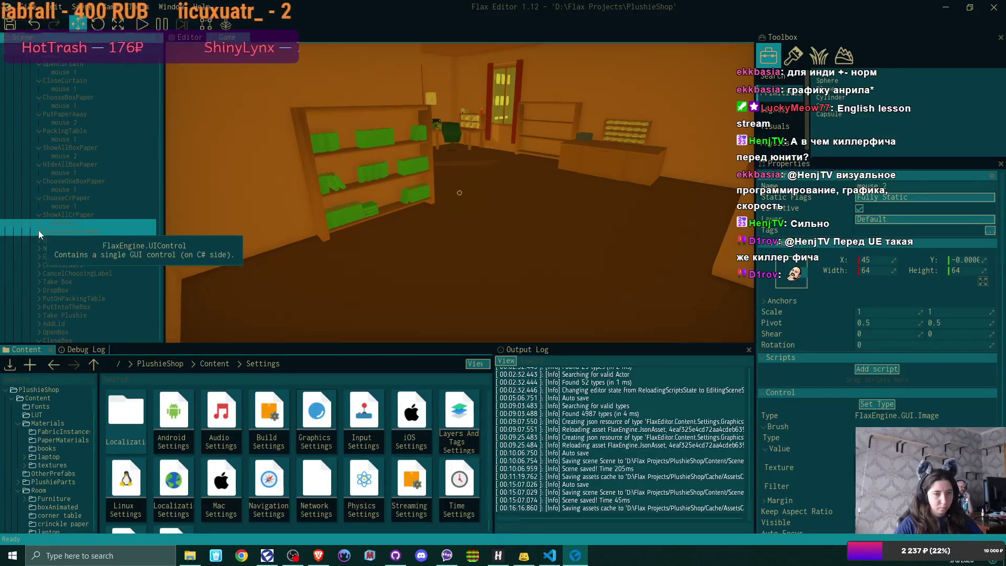
Set NextLabel's mouse 2 icon to X 45 and select ExitPackingTable's mouse 2 icon
click(82, 237)
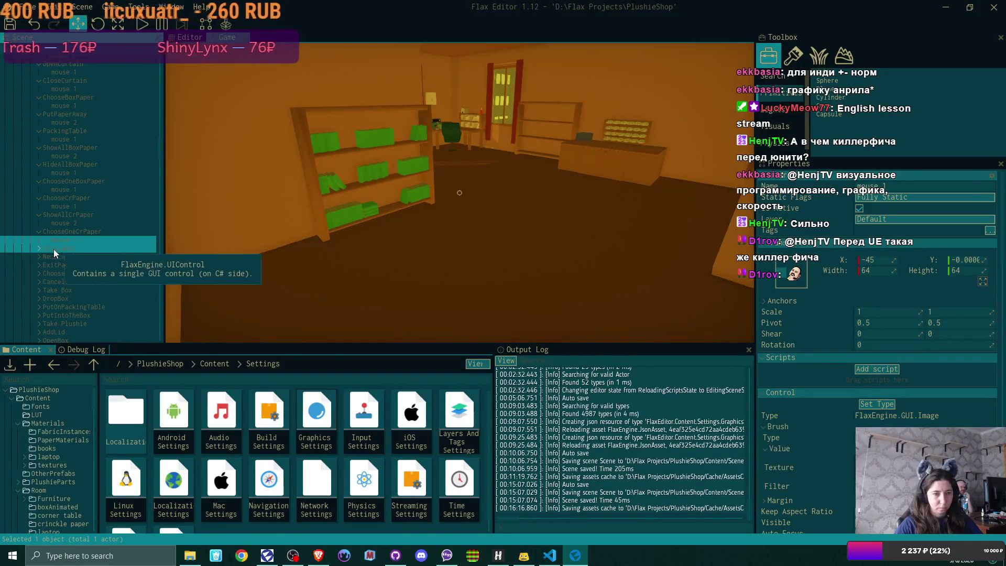
click(76, 254)
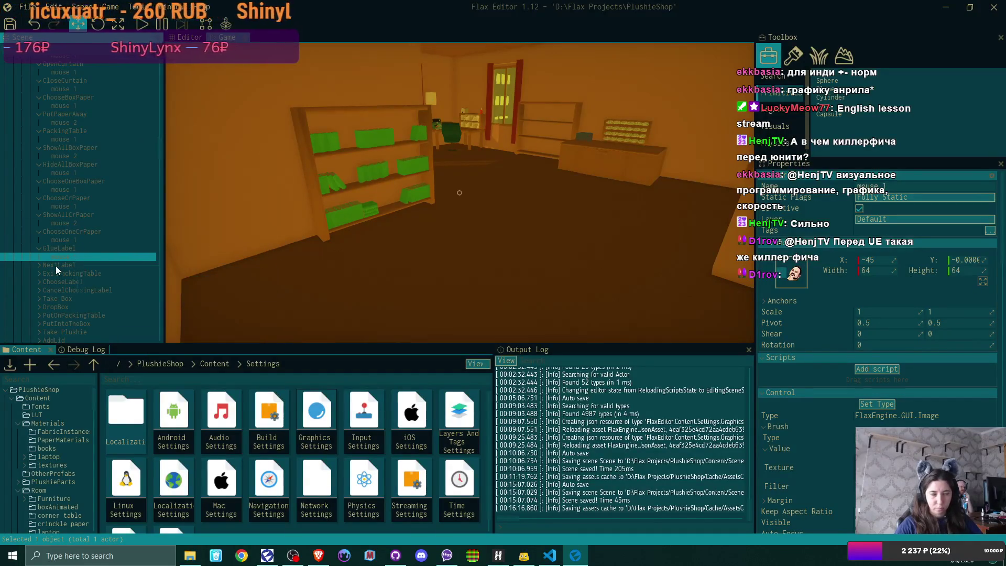
click(40, 266)
click(83, 273)
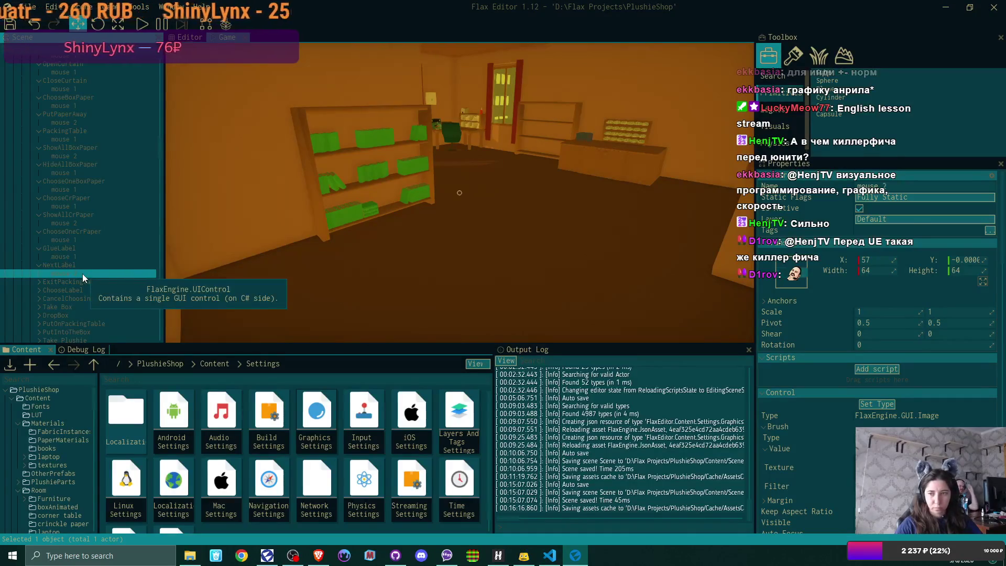
click(871, 263)
text(45)
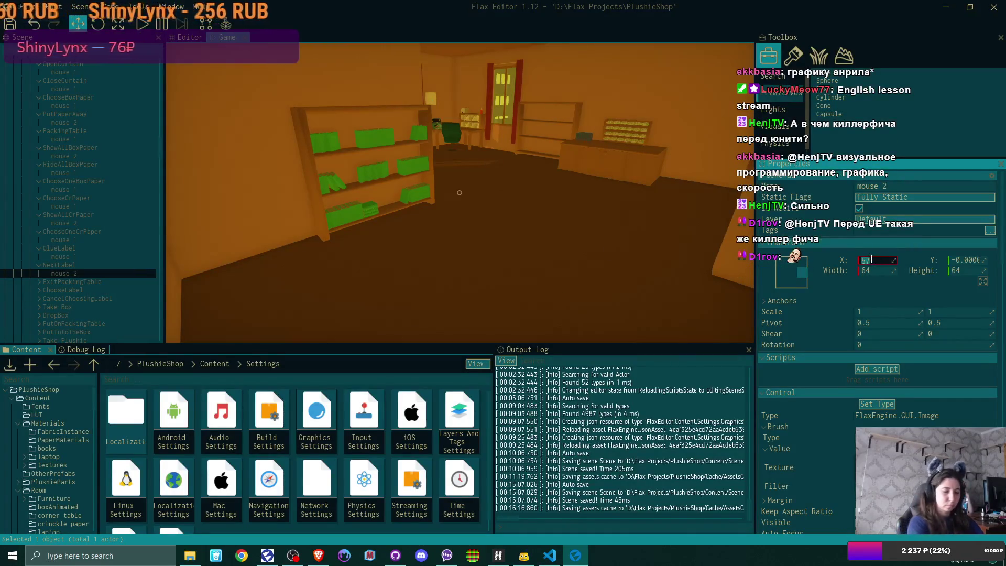
key(Return)
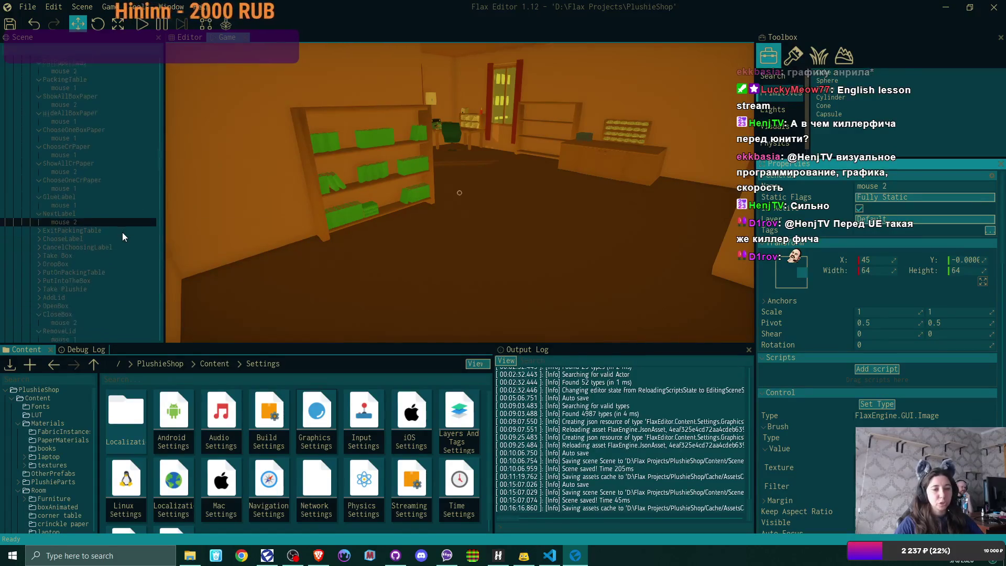
scroll(66, 219, down, 3)
click(38, 204)
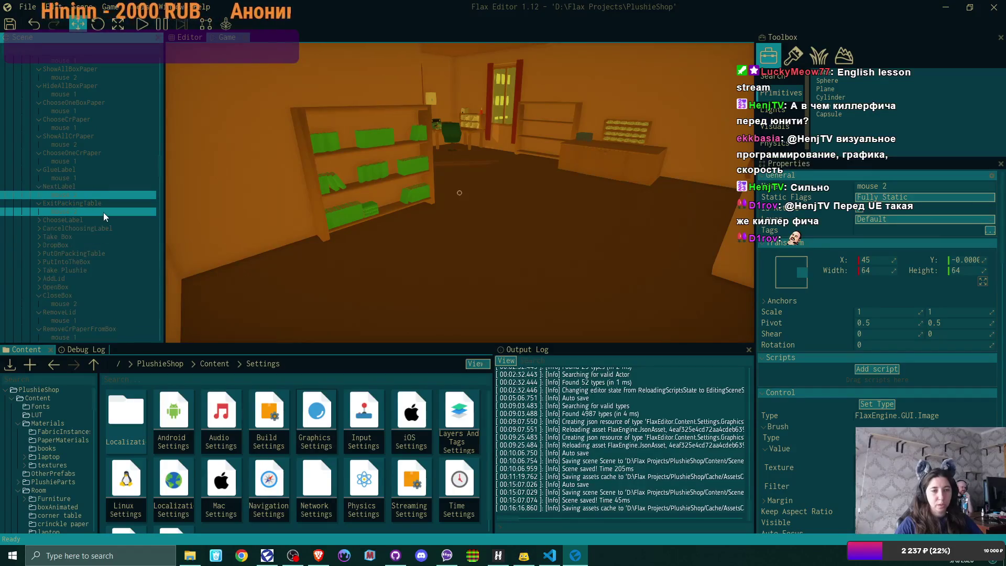
click(102, 212)
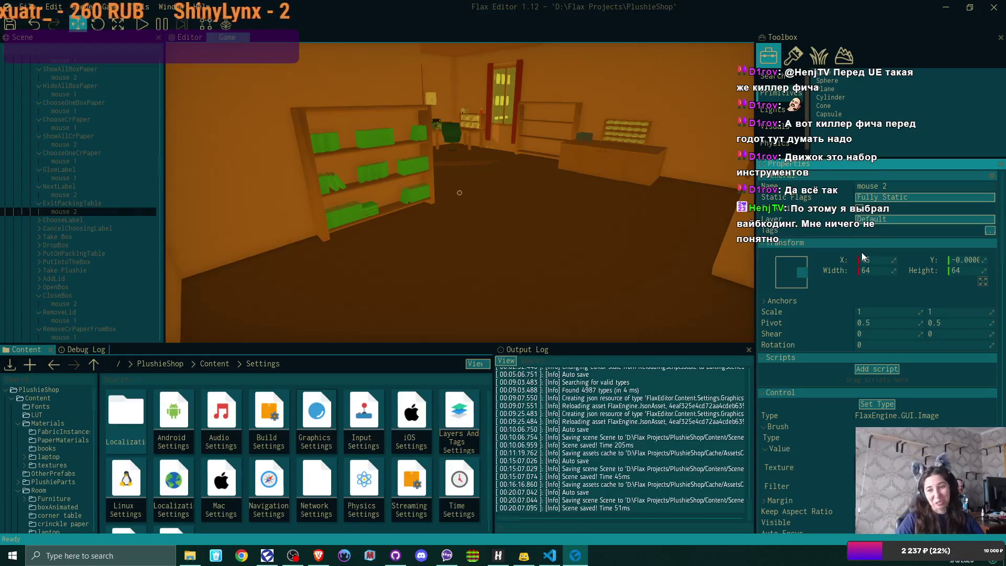
Inspect the mouse icons under ChooseLabel, CancelChoosingLabel and Take Box
click(37, 219)
click(76, 228)
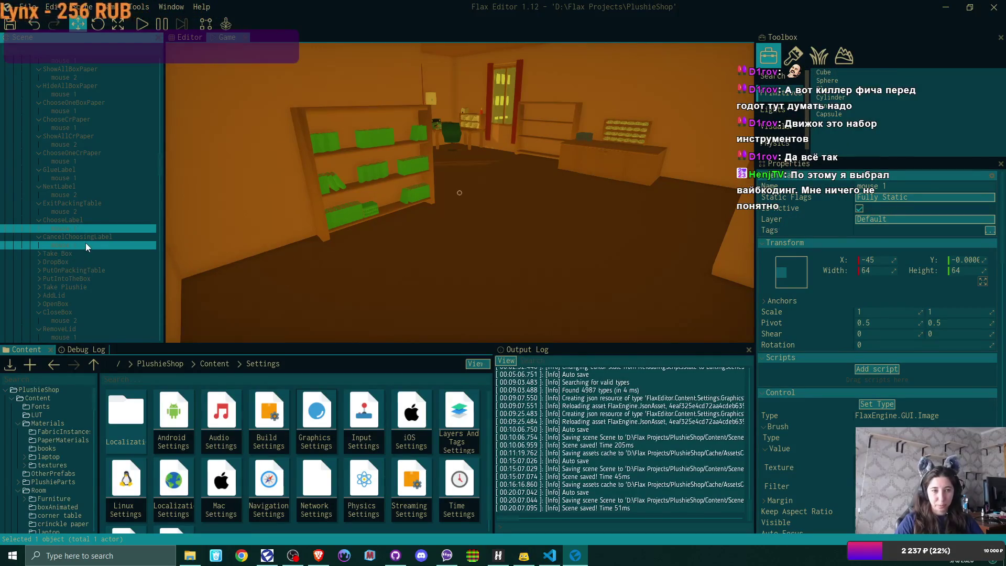
click(86, 243)
click(37, 253)
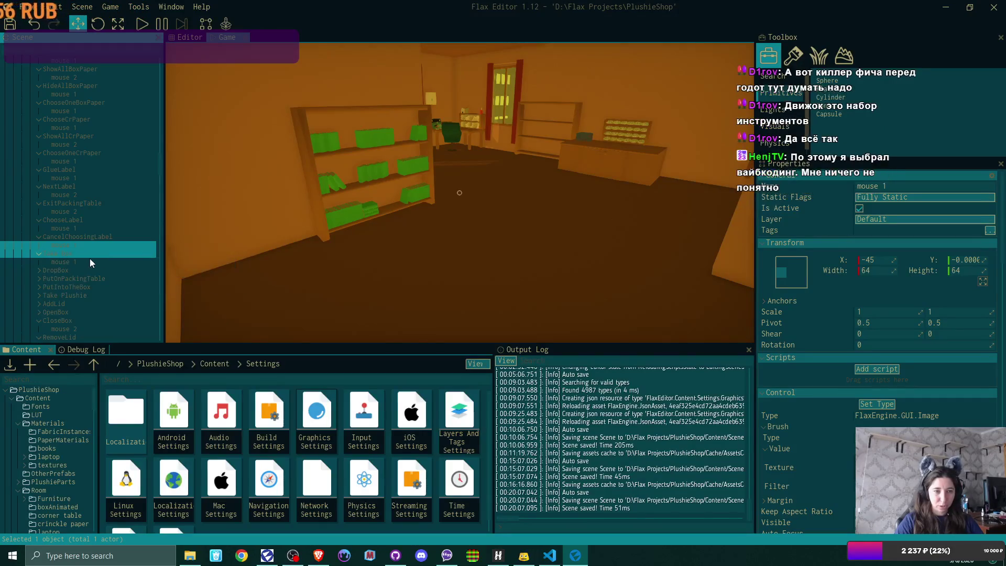
text(Take Box)
click(85, 261)
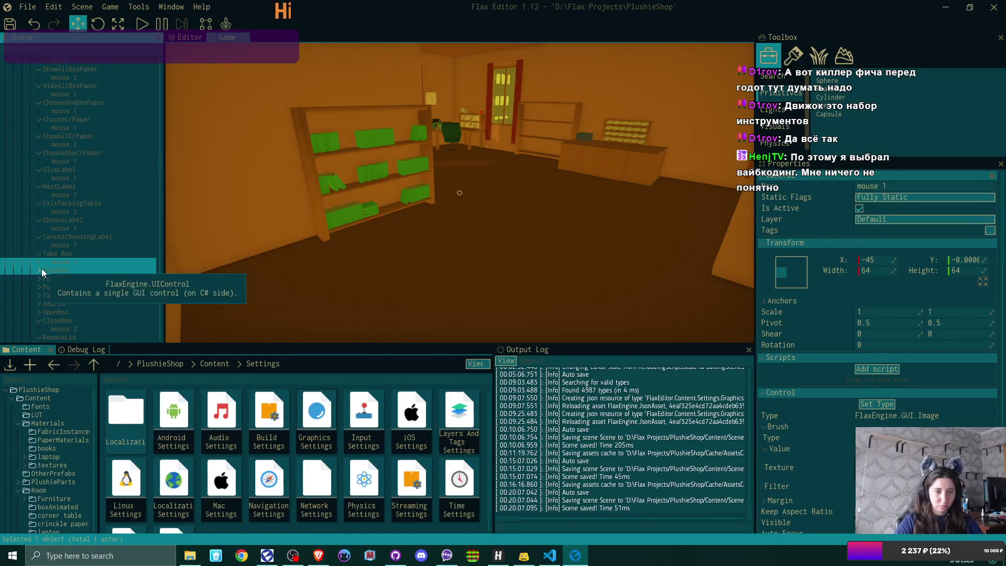
Set the DropBox mouse icon's X position to 45
click(42, 268)
click(78, 279)
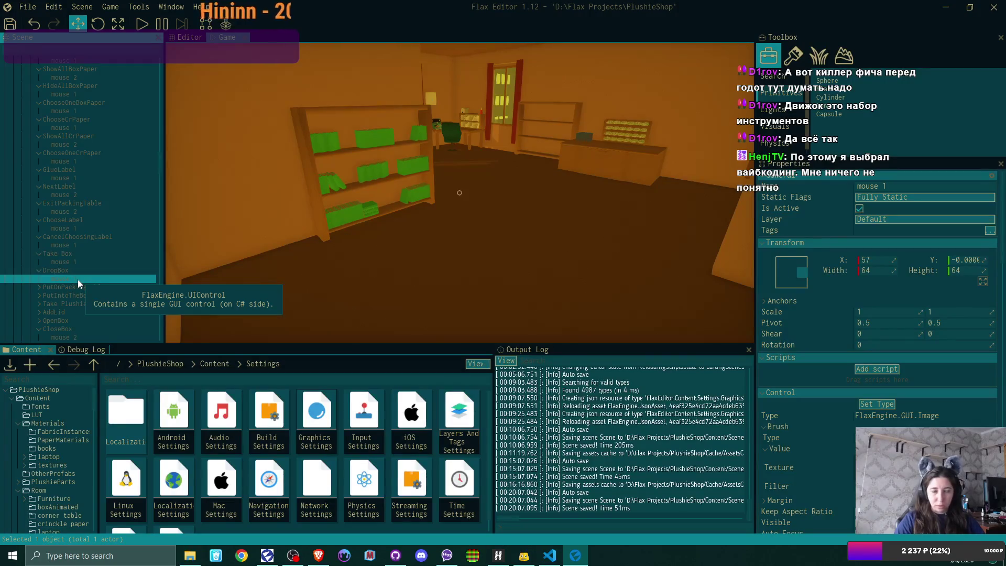
click(873, 259)
text(4)
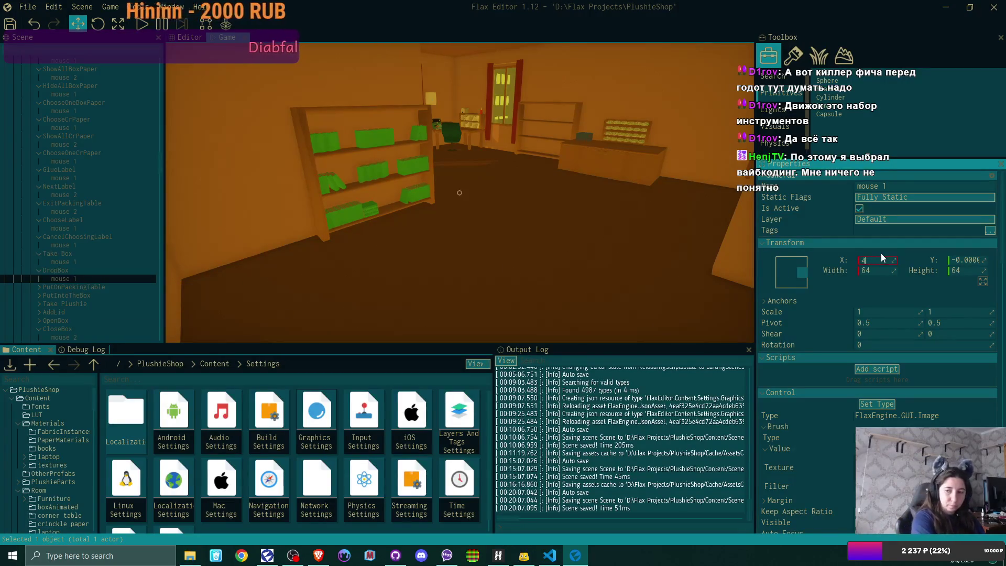
text(5)
key(Return)
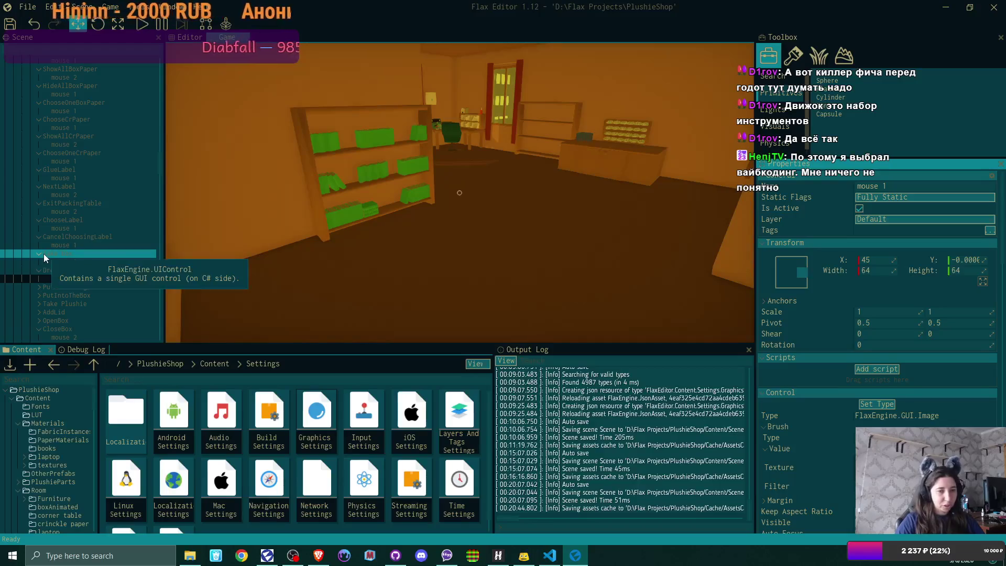
Set the PutOnPackingTable mouse icon's X position to -45 and expand PutIntoTheBox
click(39, 288)
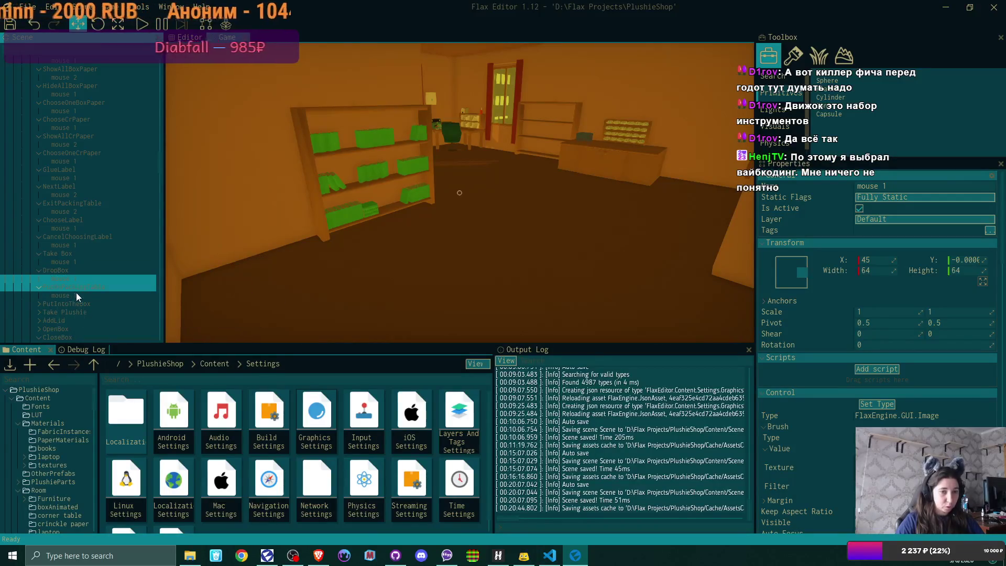
click(78, 296)
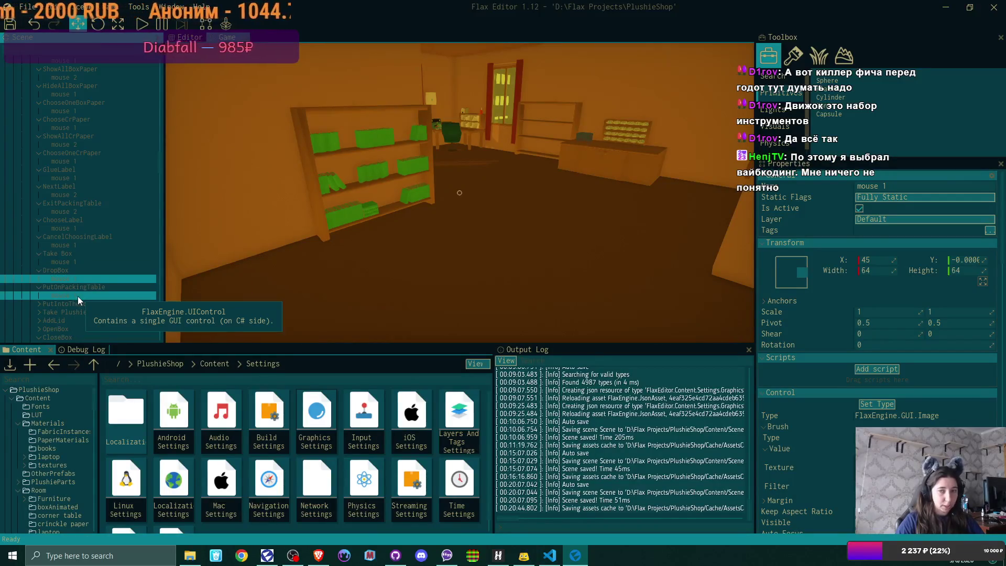
double_click(879, 267)
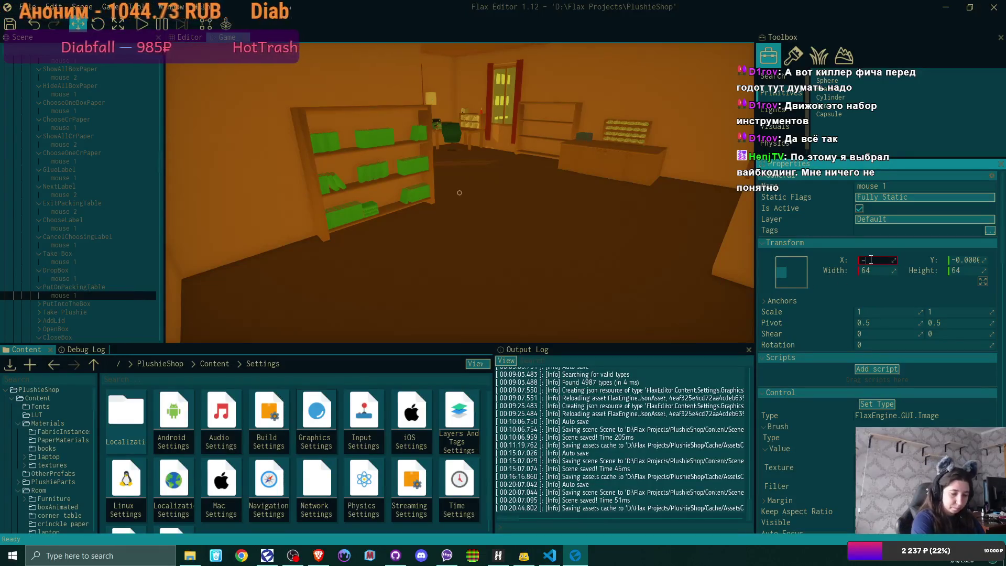
text(-45)
key(Return)
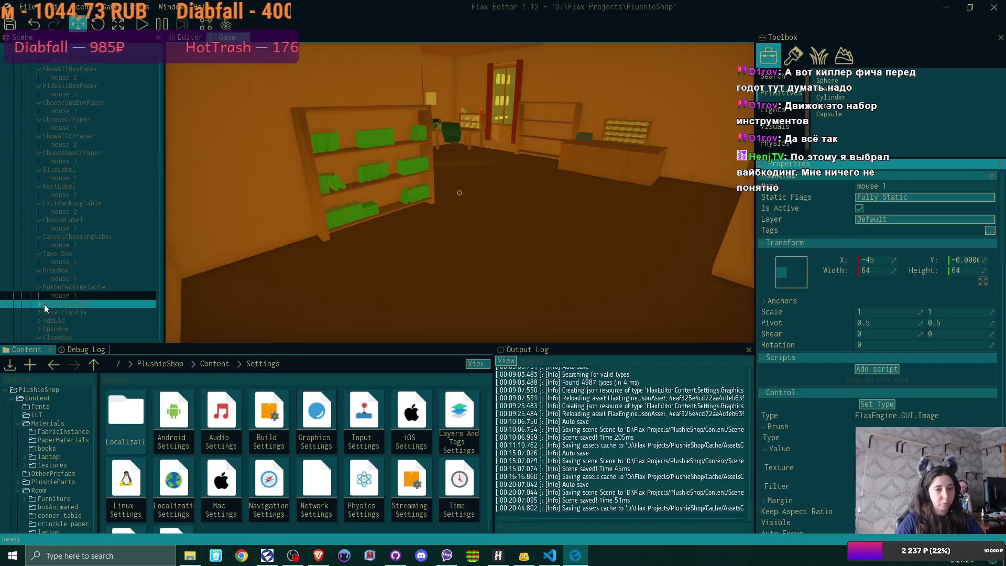
scroll(88, 284, down, 3)
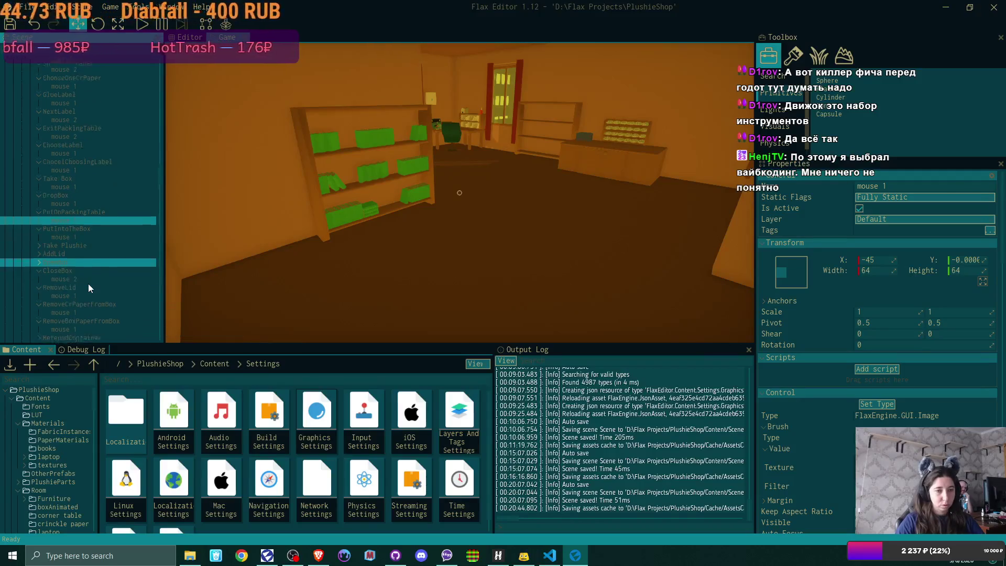
click(69, 231)
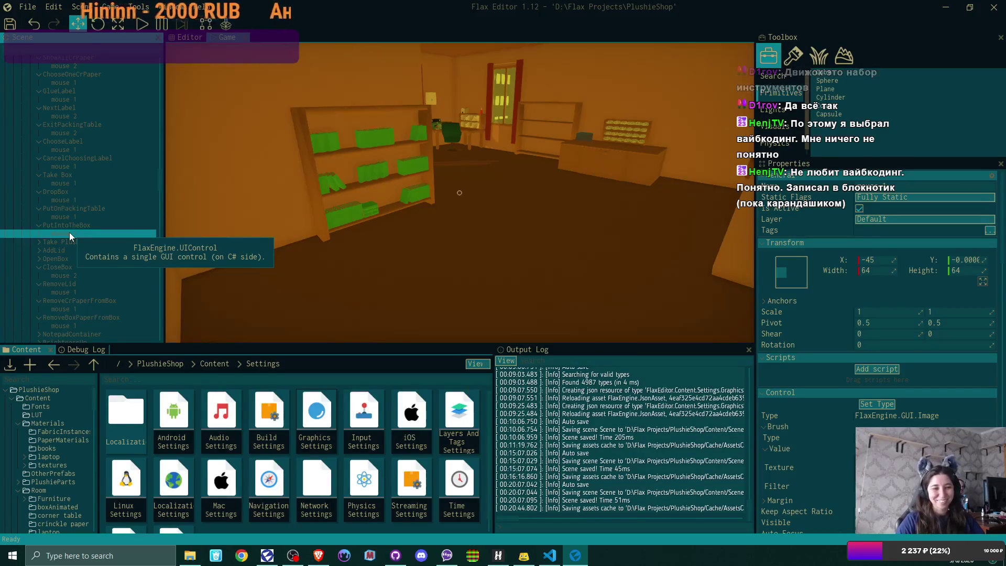
Check Take Plushie's mouse icon and set AddLid's mouse icon X position to -45
click(38, 241)
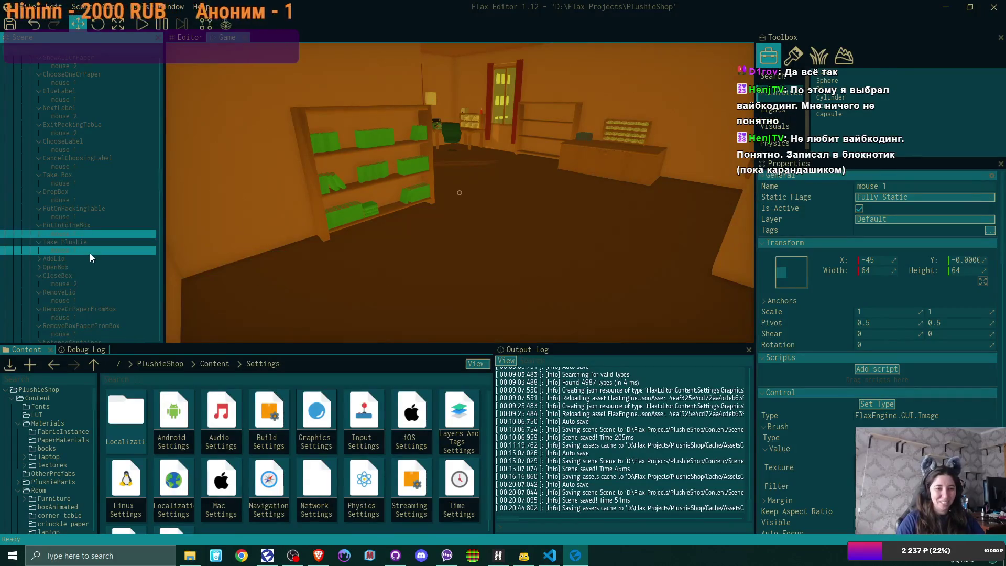
click(90, 253)
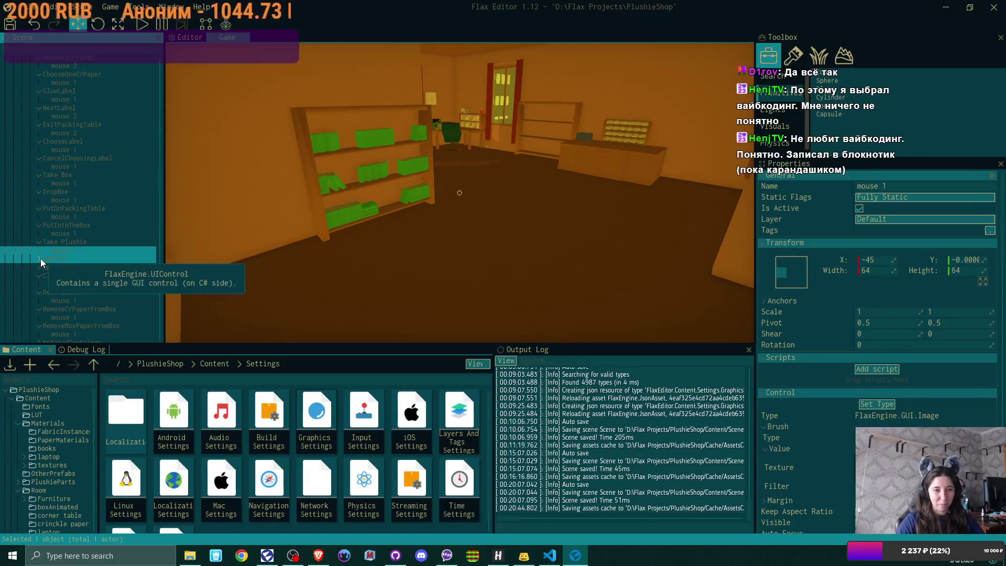
click(38, 259)
click(69, 267)
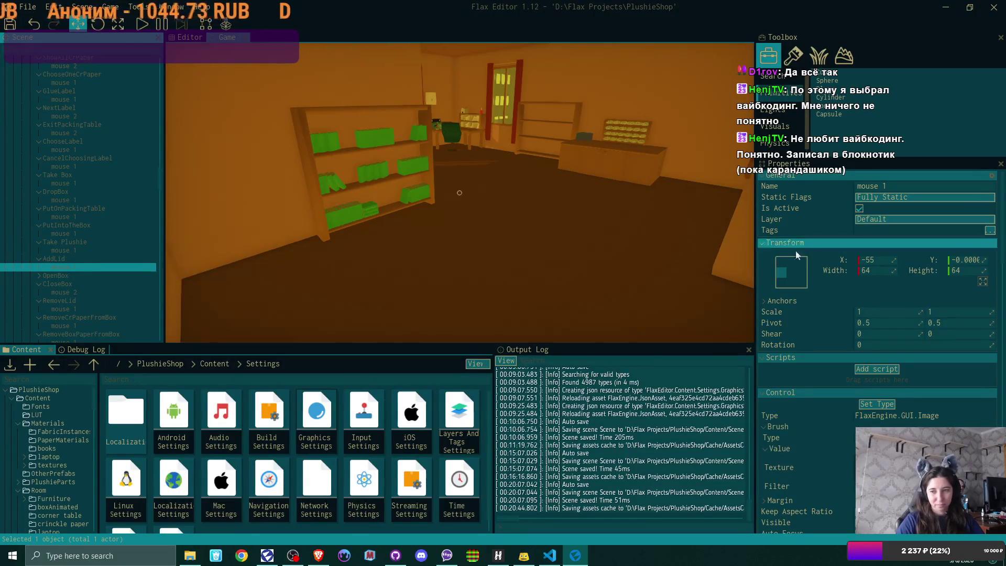
click(870, 260)
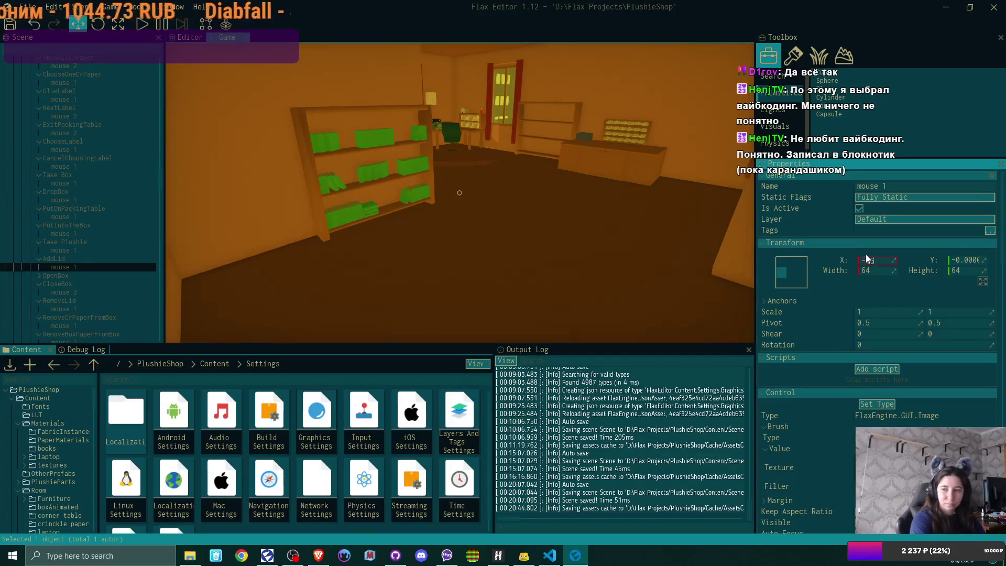
text(-45)
key(Return)
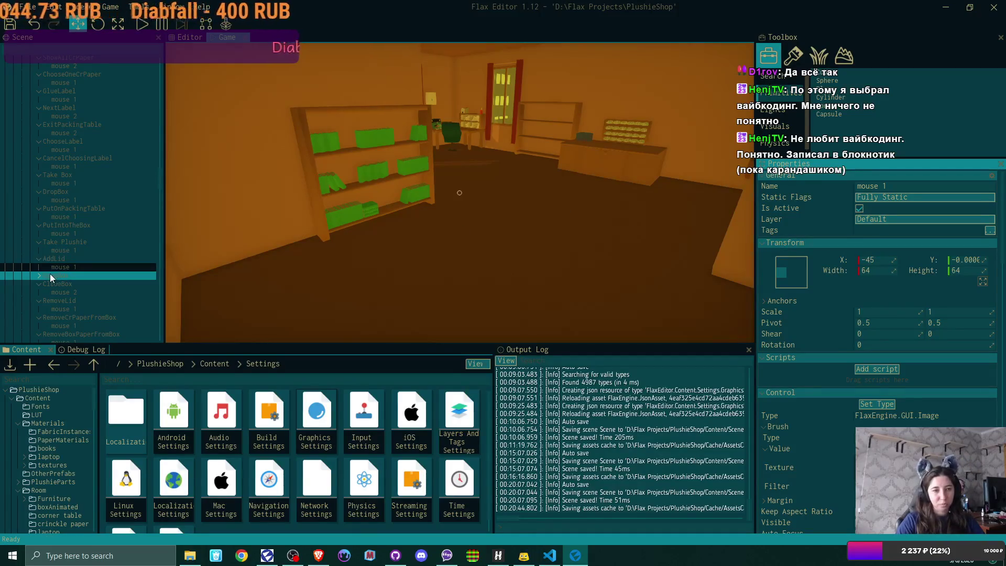
Set OpenBox's mouse 2 icon X to 45 and check the CloseBox and Remove*PaperFromBox icons
click(39, 274)
click(88, 285)
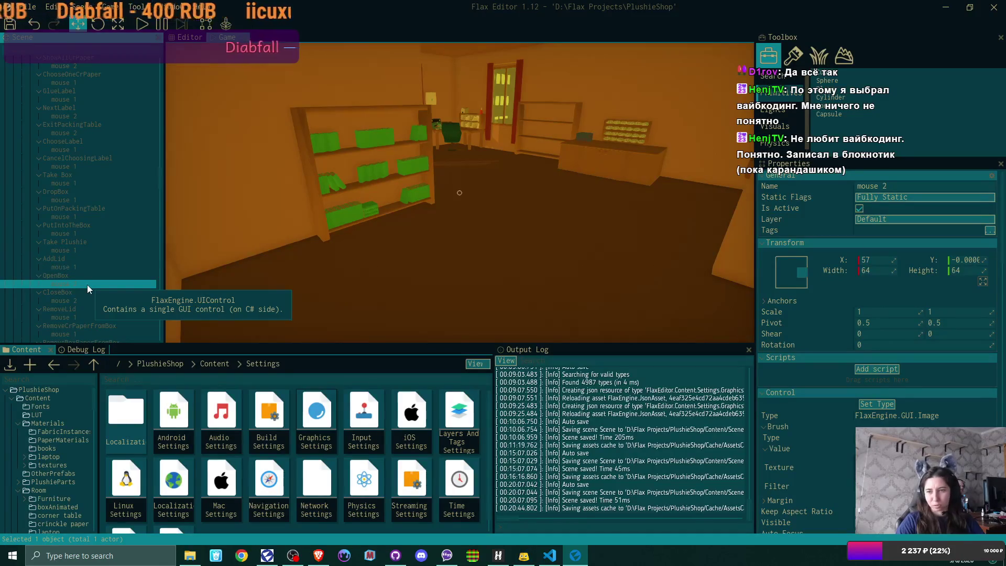
text(45)
key(Return)
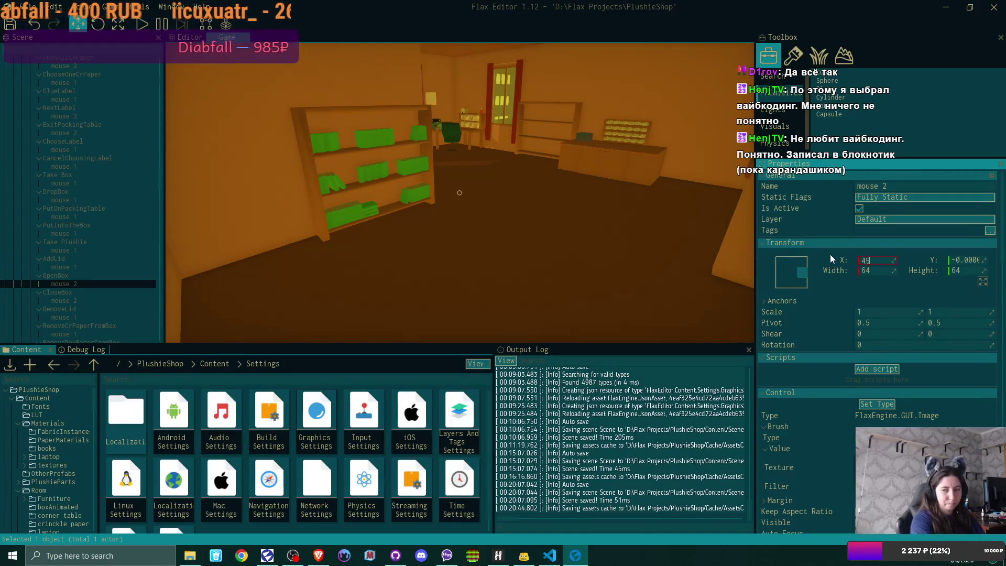
scroll(112, 304, down, 1)
scroll(113, 305, down, 1)
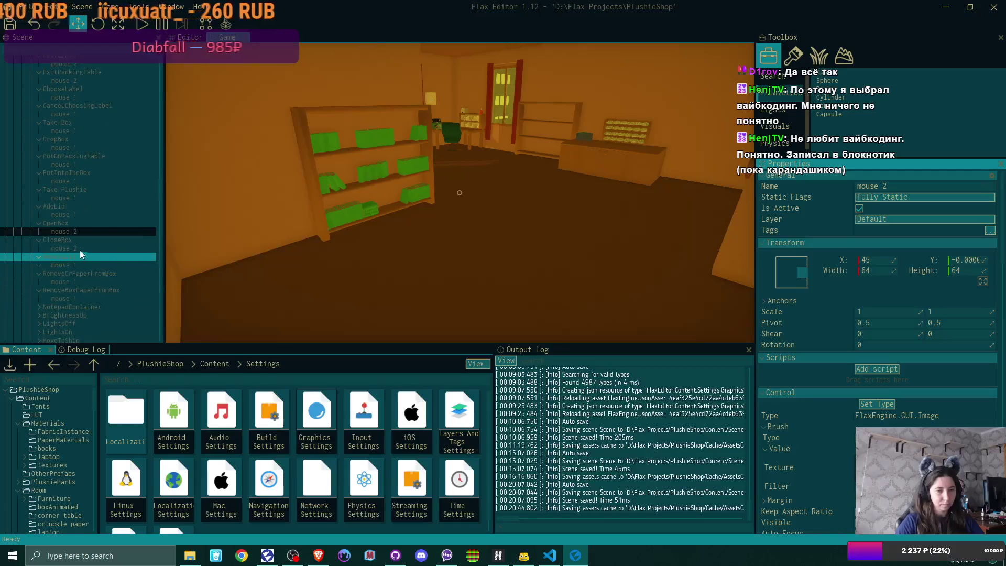
click(79, 250)
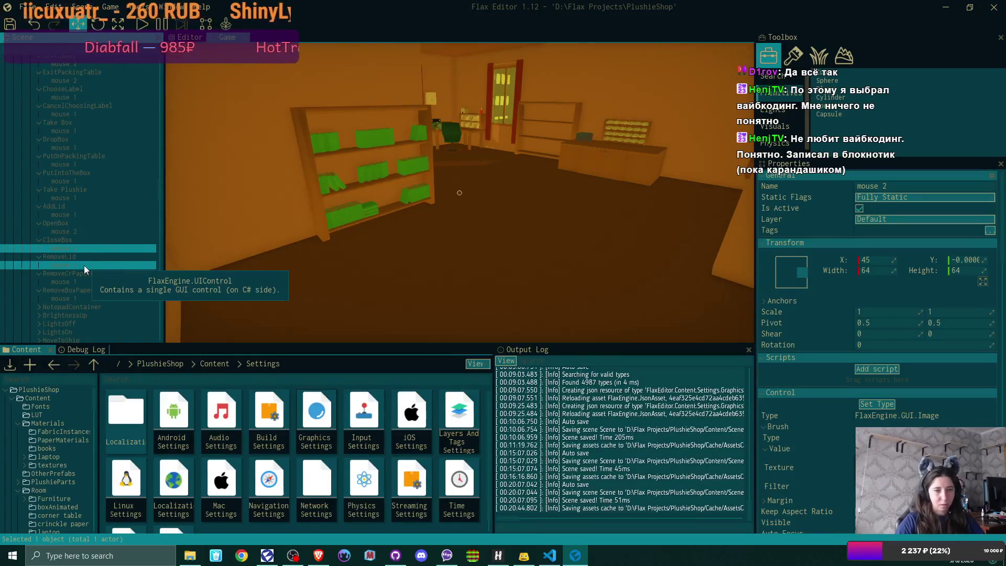
click(84, 280)
click(83, 297)
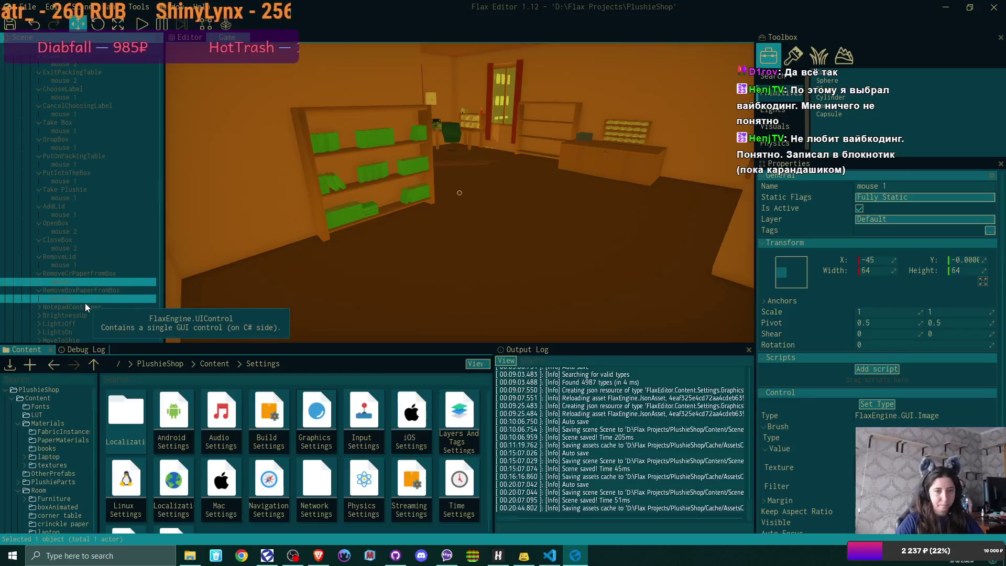
scroll(85, 300, down, 3)
scroll(85, 300, down, 2)
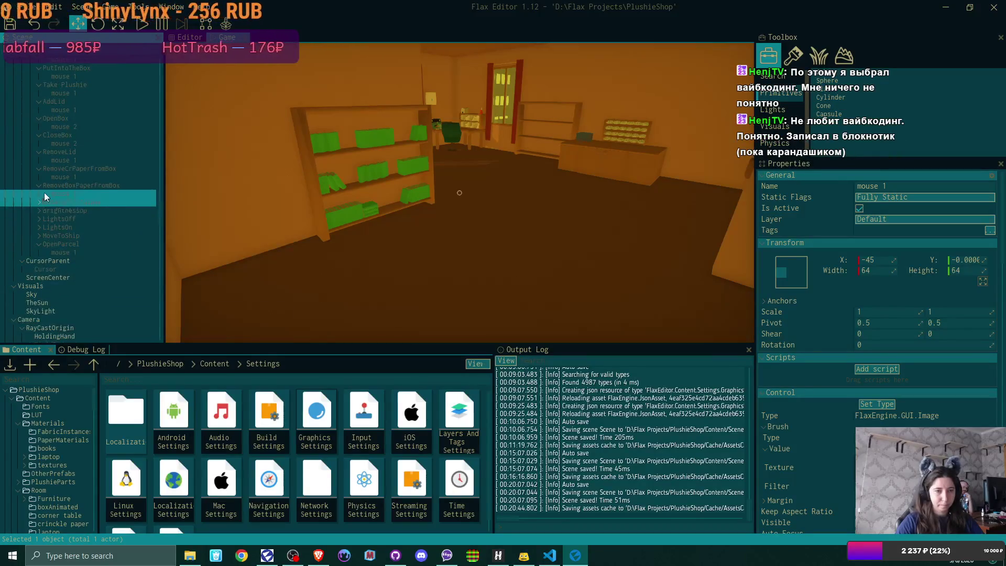
Inspect the OpenParcel, MoveToShip, LightsOn, LightsOff and BrightnessUp mouse icons, then save the scene
click(40, 202)
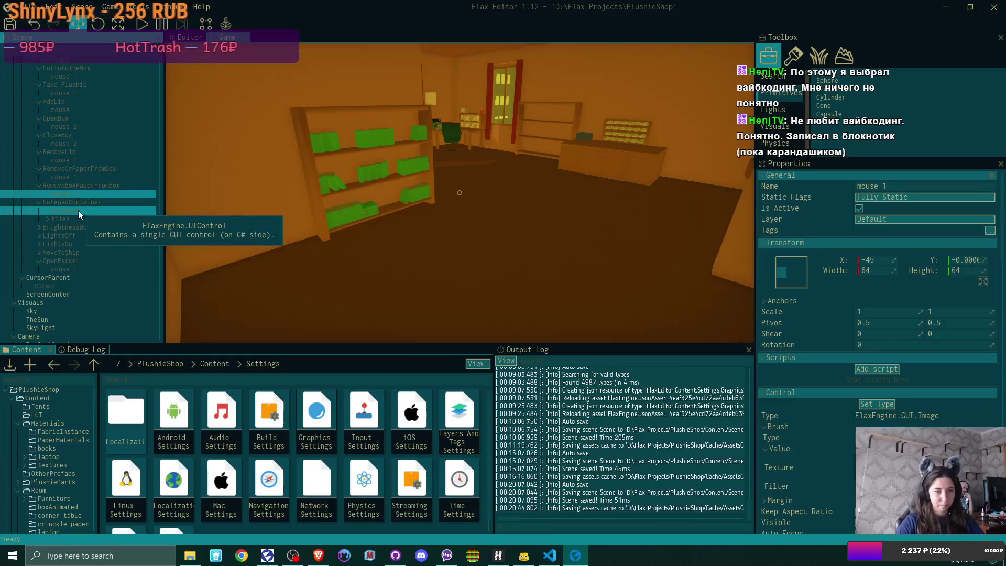
click(39, 202)
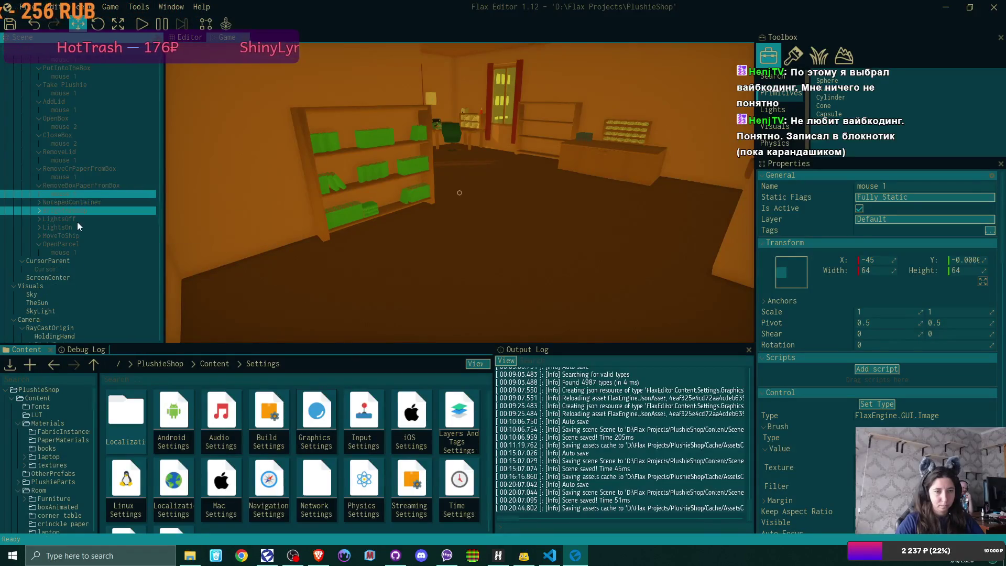
click(67, 253)
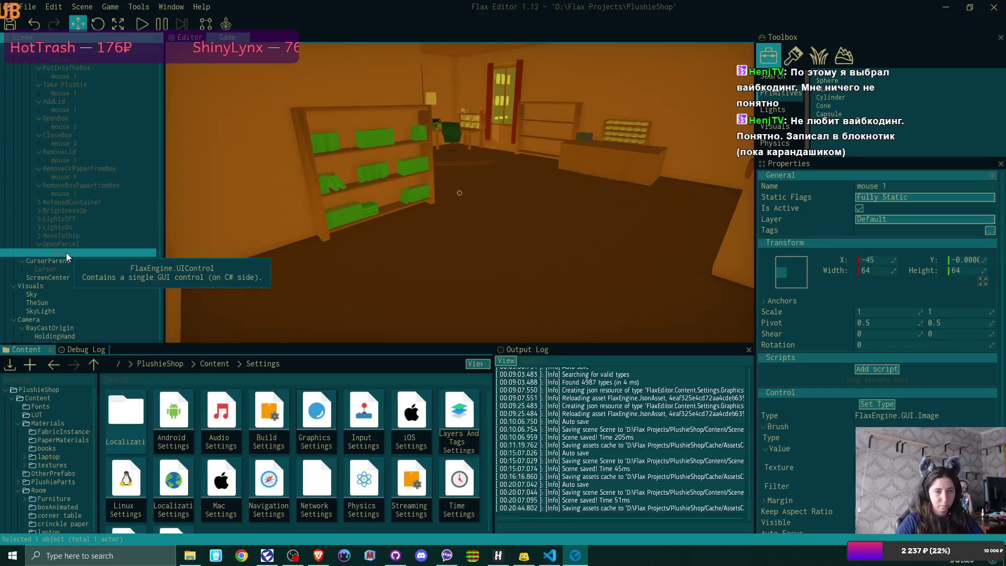
click(39, 236)
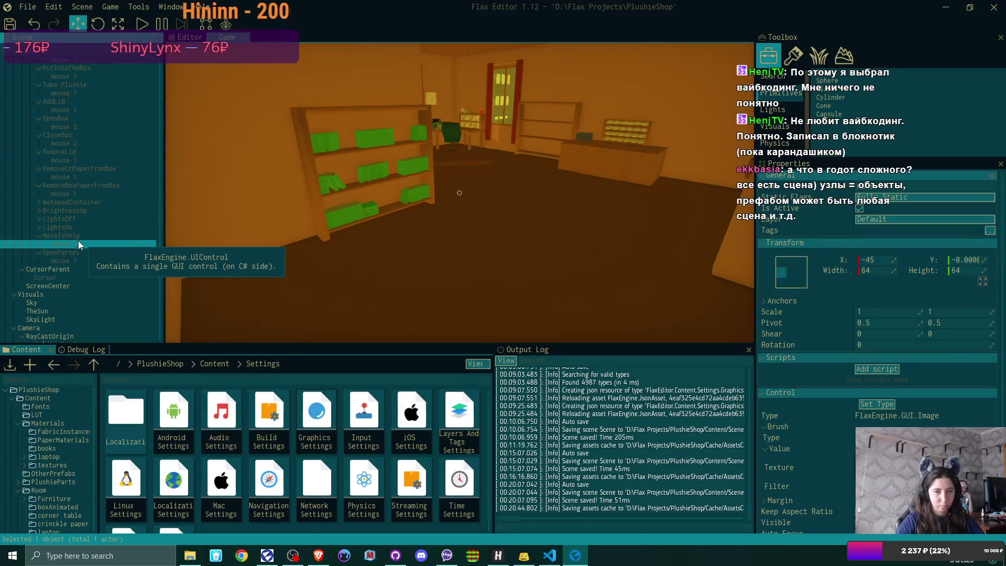
click(40, 227)
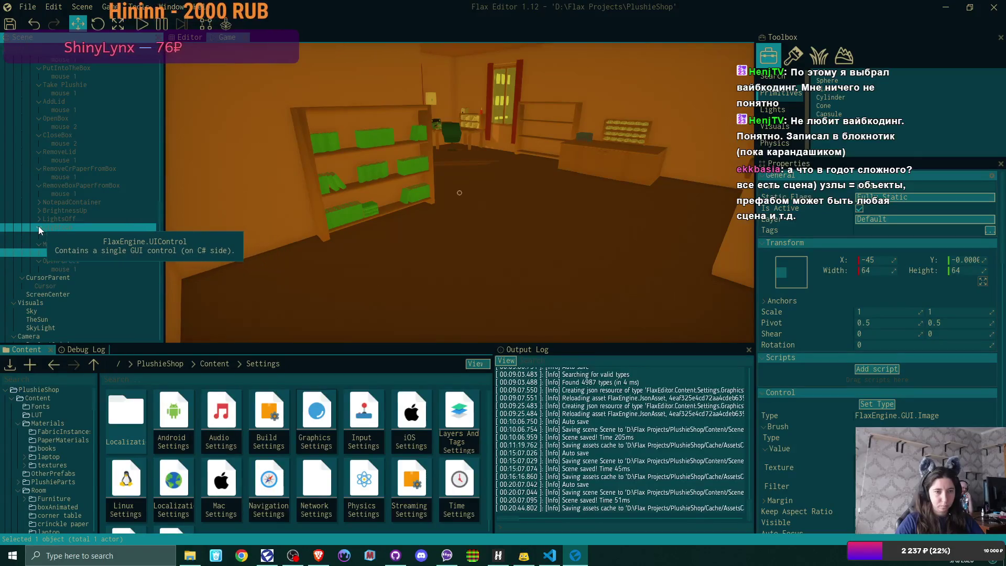
click(66, 237)
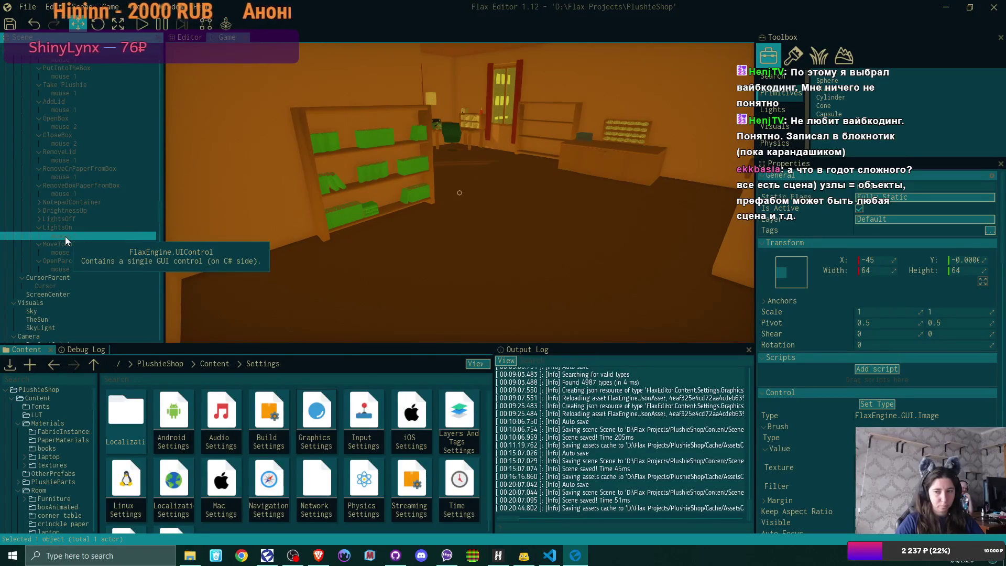
click(42, 221)
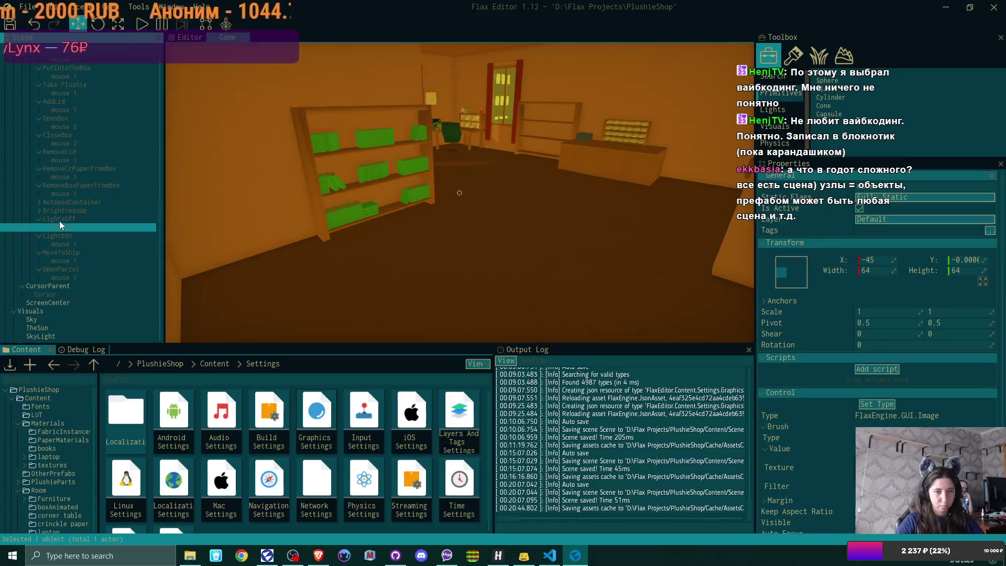
click(40, 211)
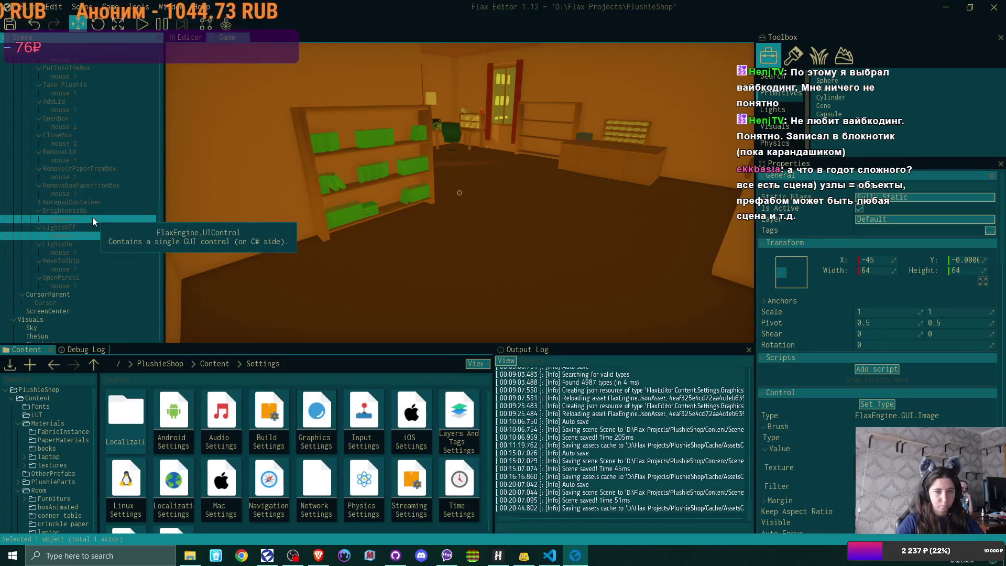
click(92, 217)
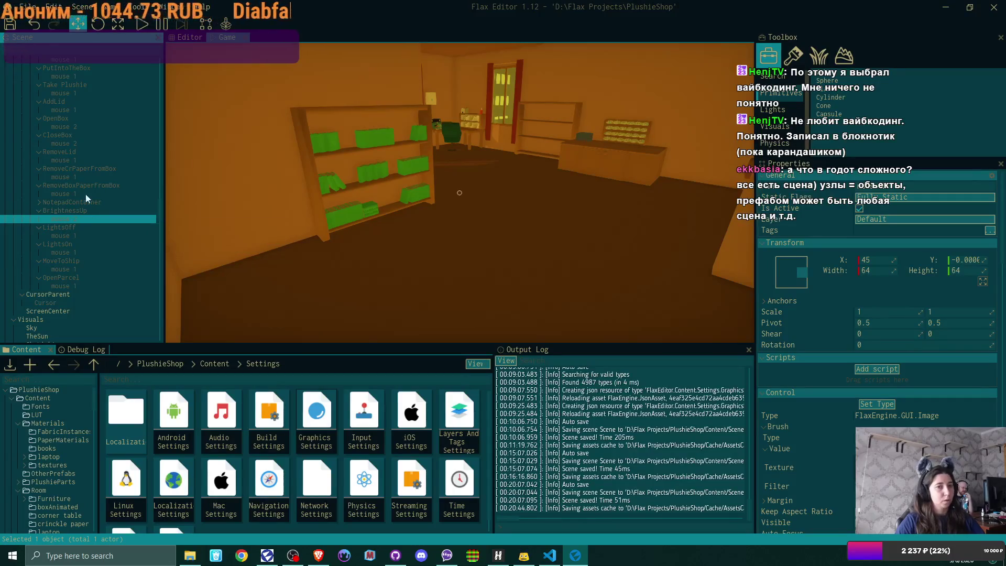
click(9, 24)
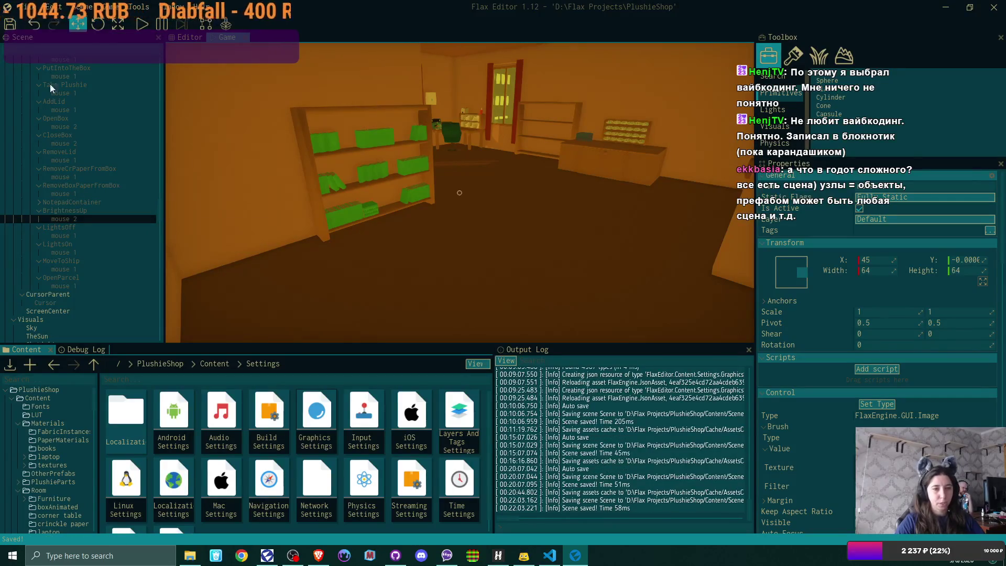
scroll(58, 162, up, 3)
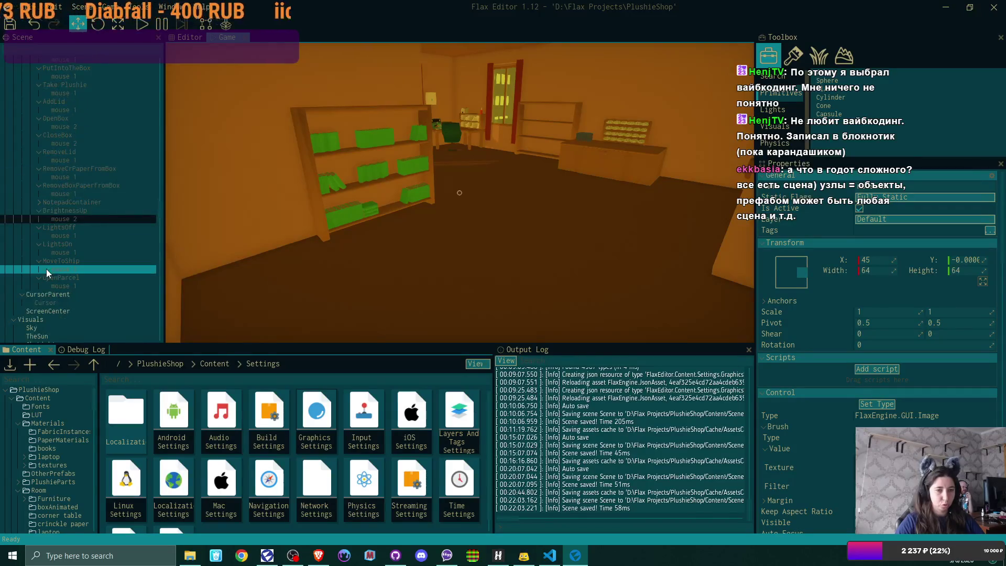
scroll(39, 278, down, 3)
Collapse MoveToShip, Lights, BrightnessUp, RemoveBoxPaper and the box/lid prompt nodes
click(38, 261)
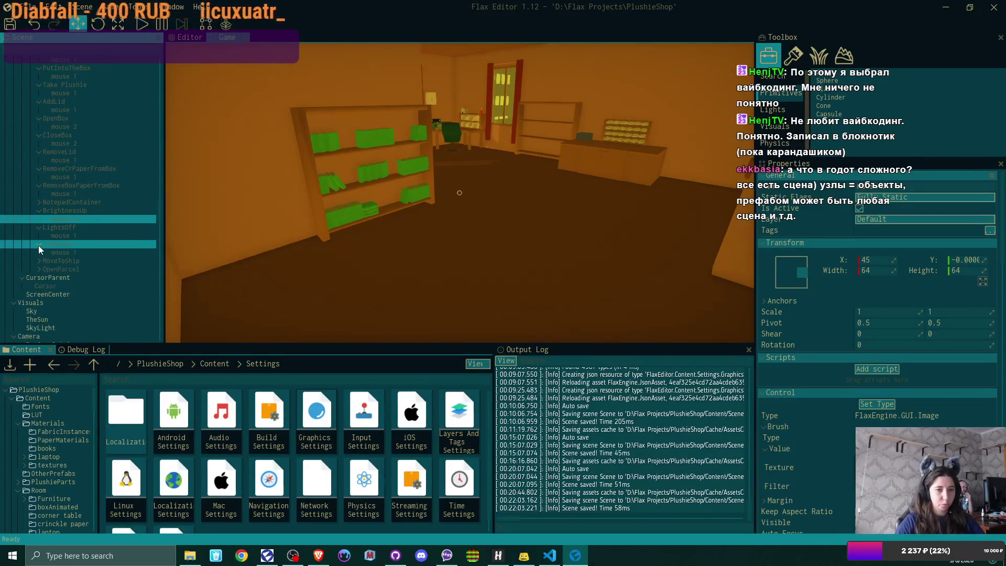
click(39, 228)
click(40, 187)
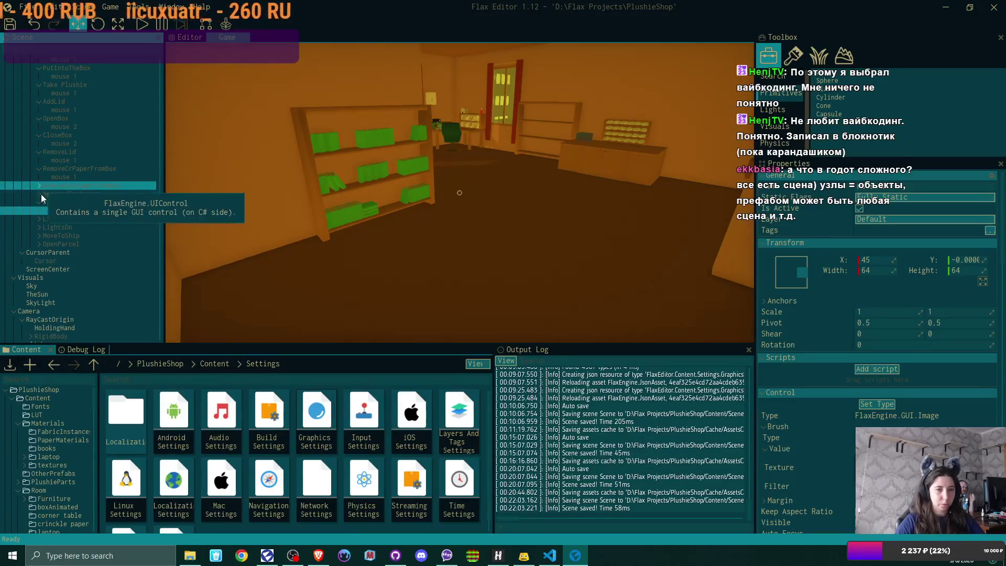
click(40, 201)
click(39, 169)
click(38, 152)
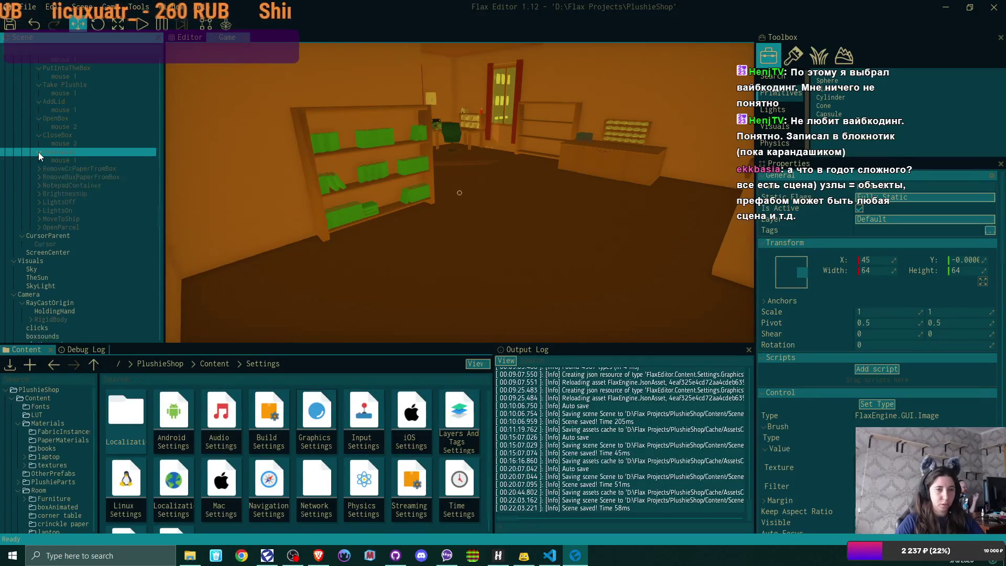
click(39, 118)
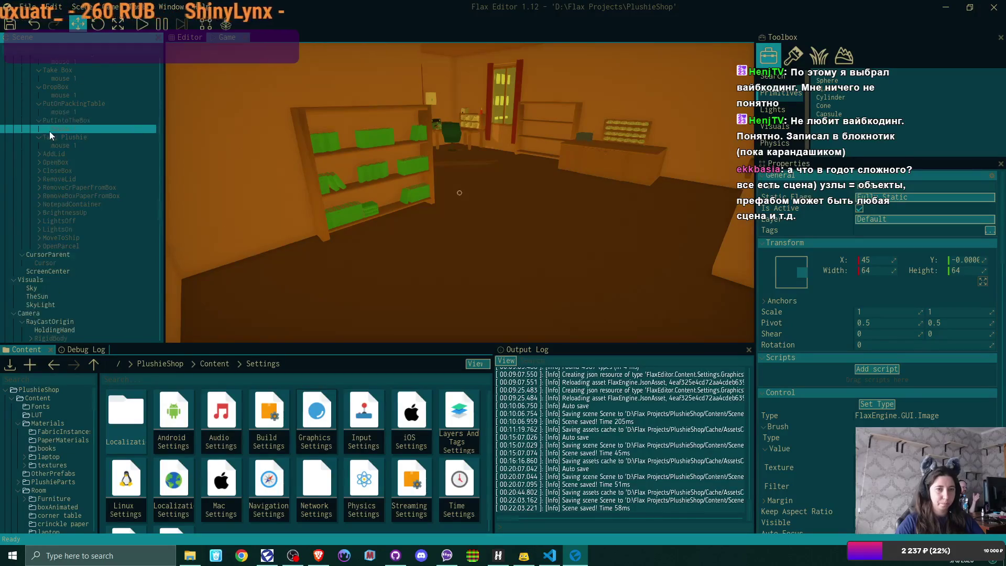
scroll(49, 131, up, 3)
Collapse Take Plushie, PutIntoTheBox, PutOnPackingTable and DropBox
click(40, 191)
click(36, 173)
click(40, 156)
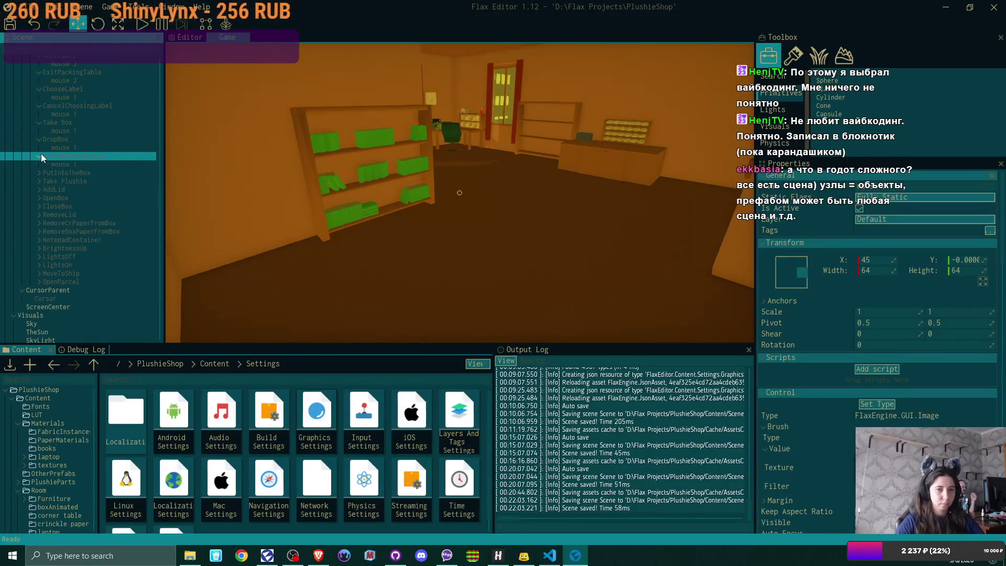
click(38, 140)
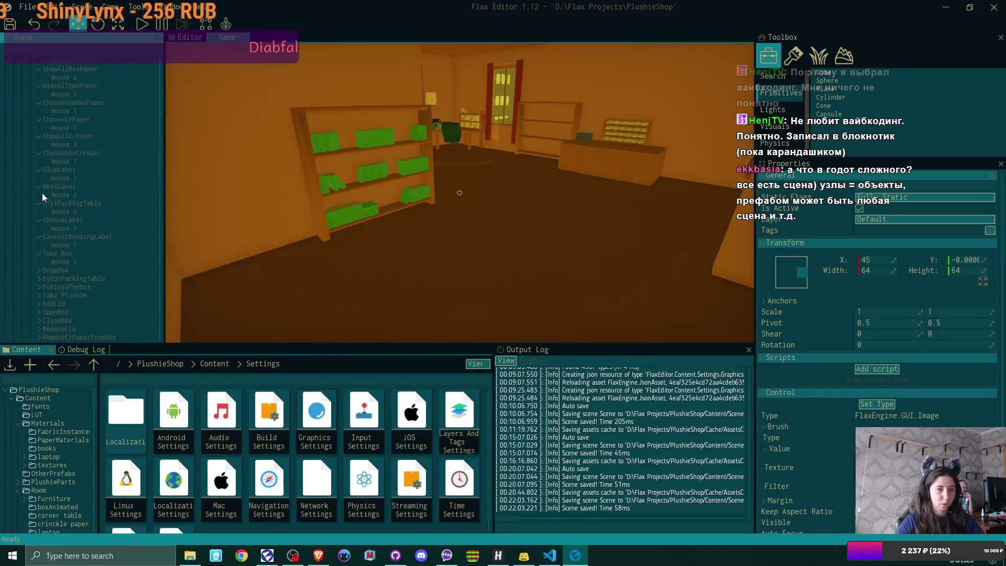
scroll(42, 196, up, 3)
scroll(61, 209, up, 3)
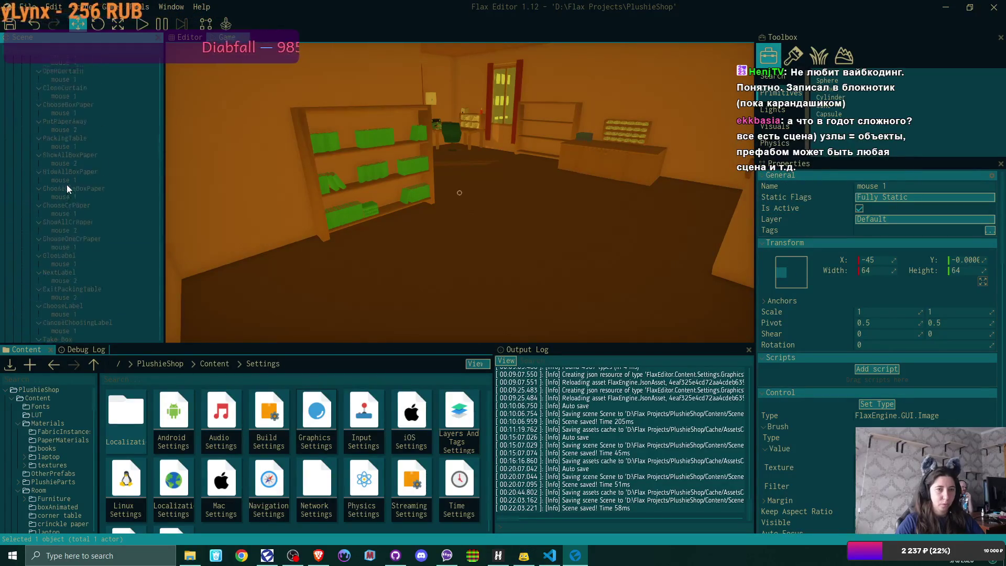
scroll(67, 185, up, 3)
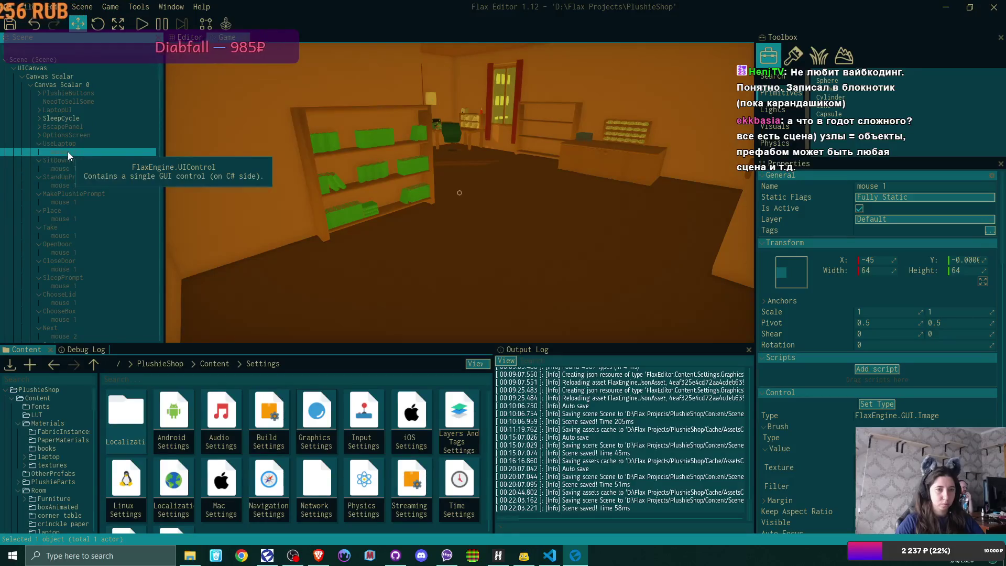
Collapse All on the prompt nodes from UseLaptop down and select ChooseBoxPaper
shift+click(38, 144)
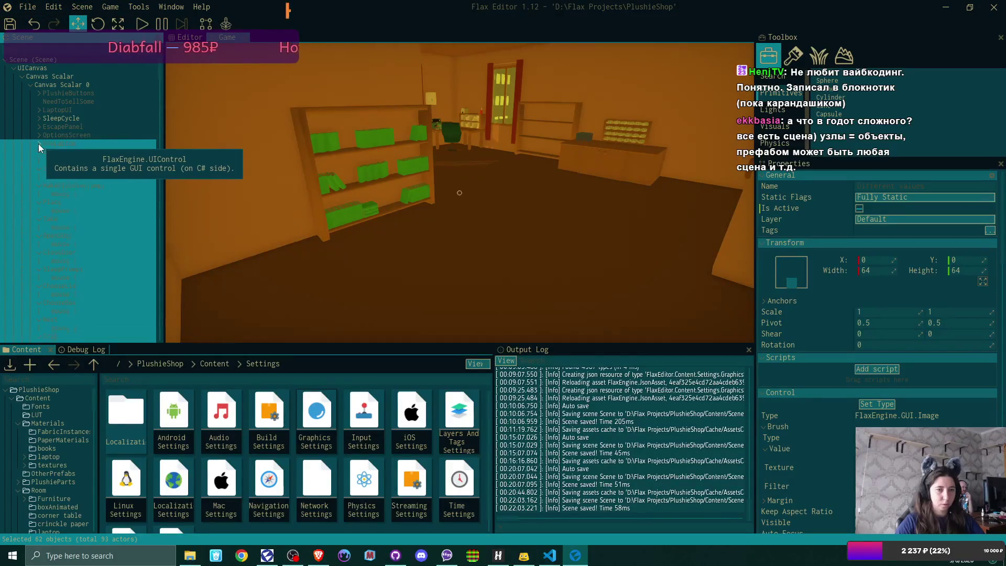
right_click(39, 152)
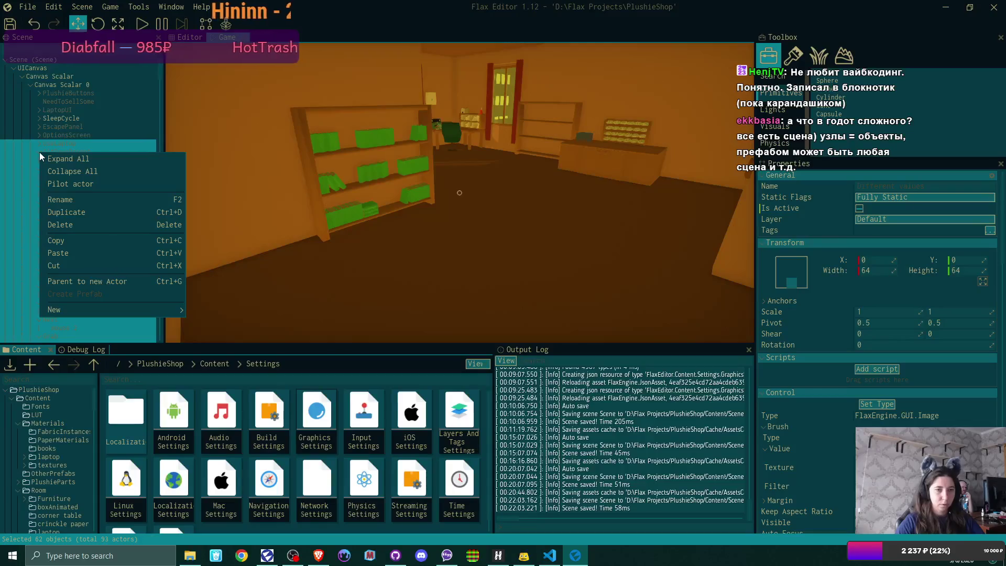
click(89, 171)
scroll(105, 174, down, 2)
click(109, 197)
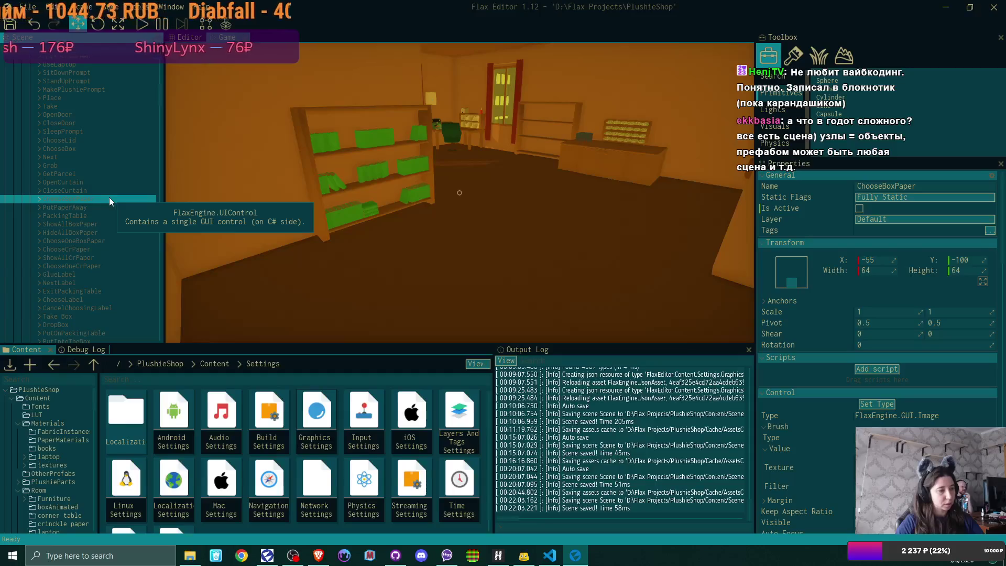
ctrl+click(109, 207)
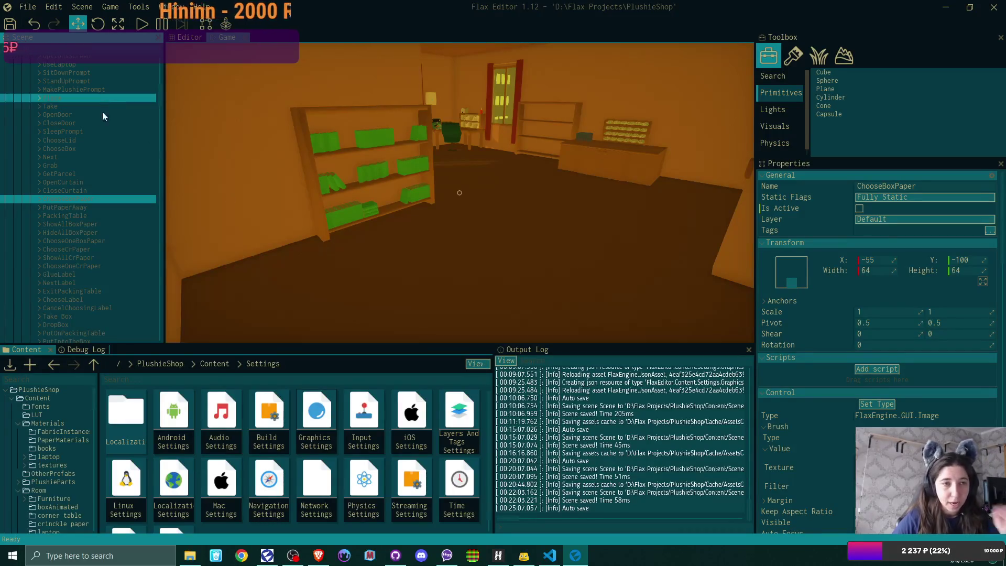
scroll(92, 151, up, 3)
click(60, 60)
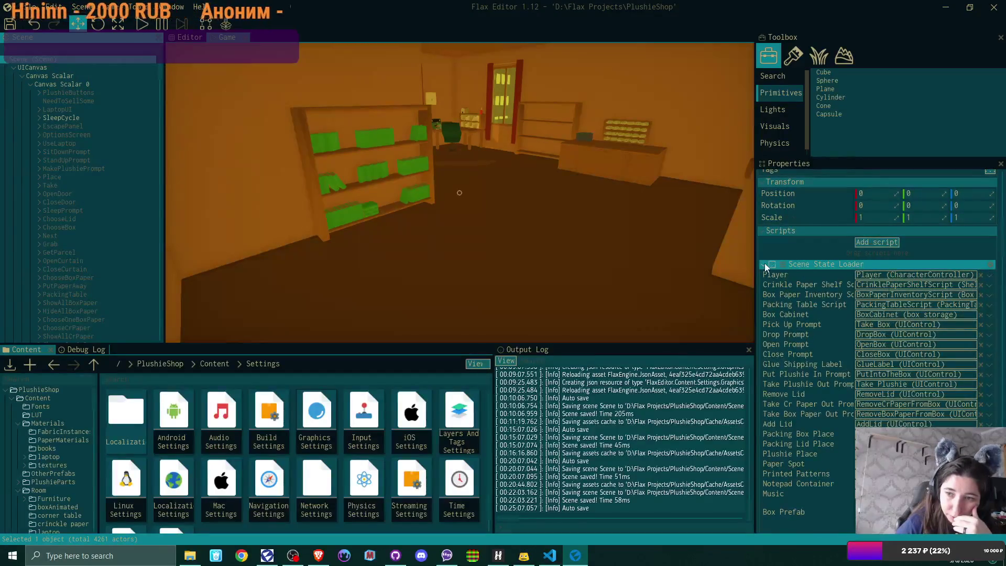
Fold Scene State Loader and expand Gamepad Mouse Switch's Right Click Prompts list
click(903, 318)
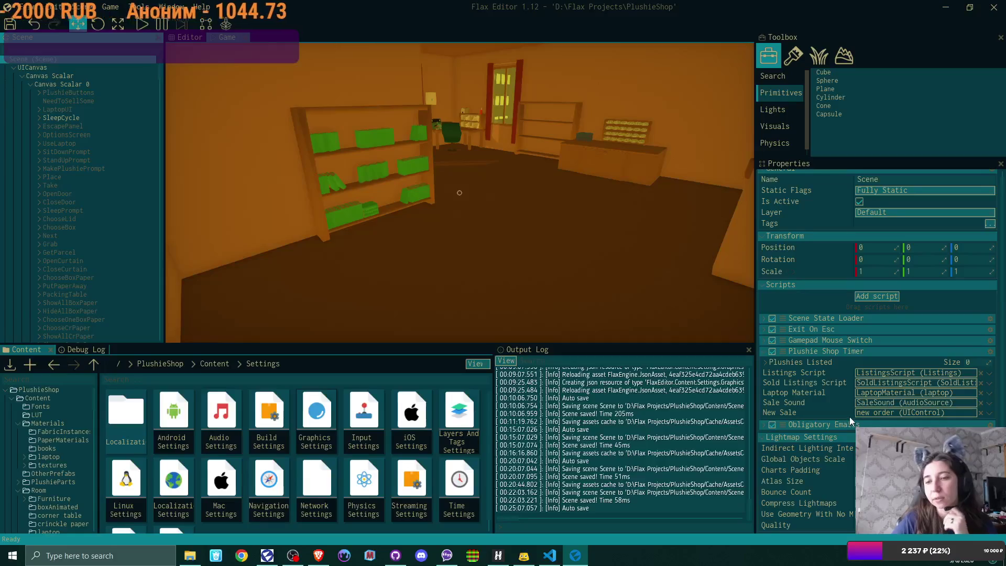
click(763, 339)
scroll(928, 386, down, 2)
scroll(928, 386, down, 1)
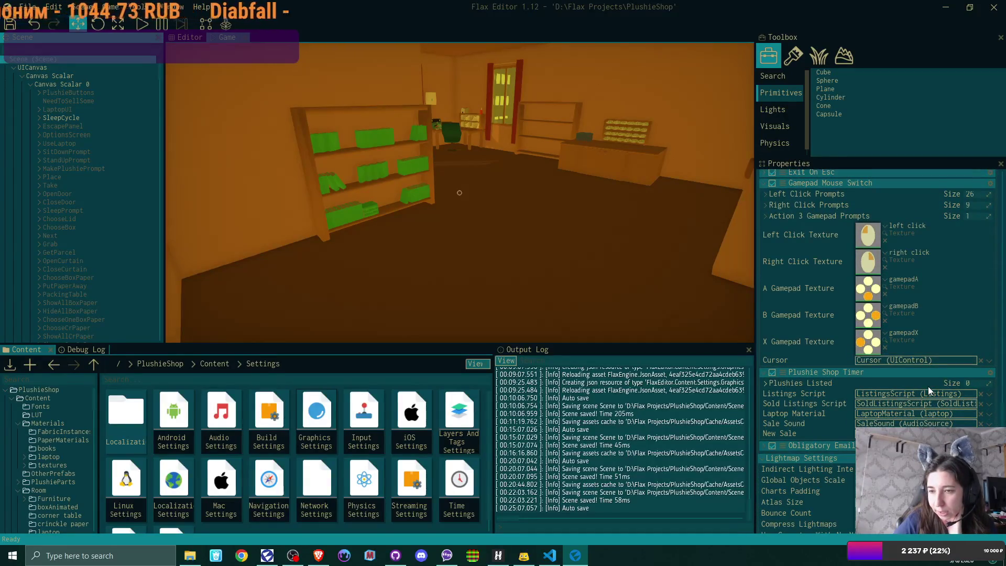
scroll(928, 386, down, 1)
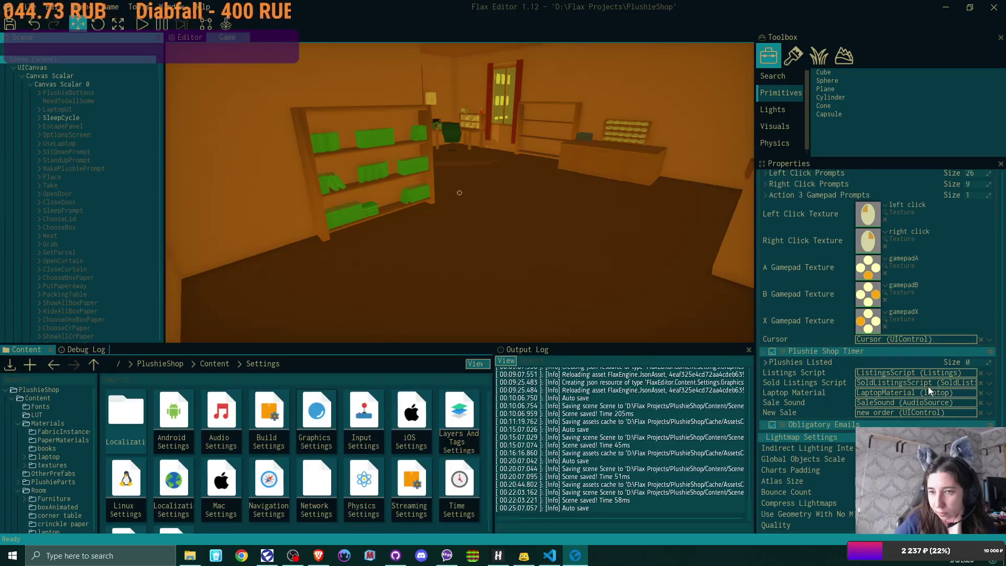
scroll(929, 386, up, 1)
scroll(928, 386, up, 2)
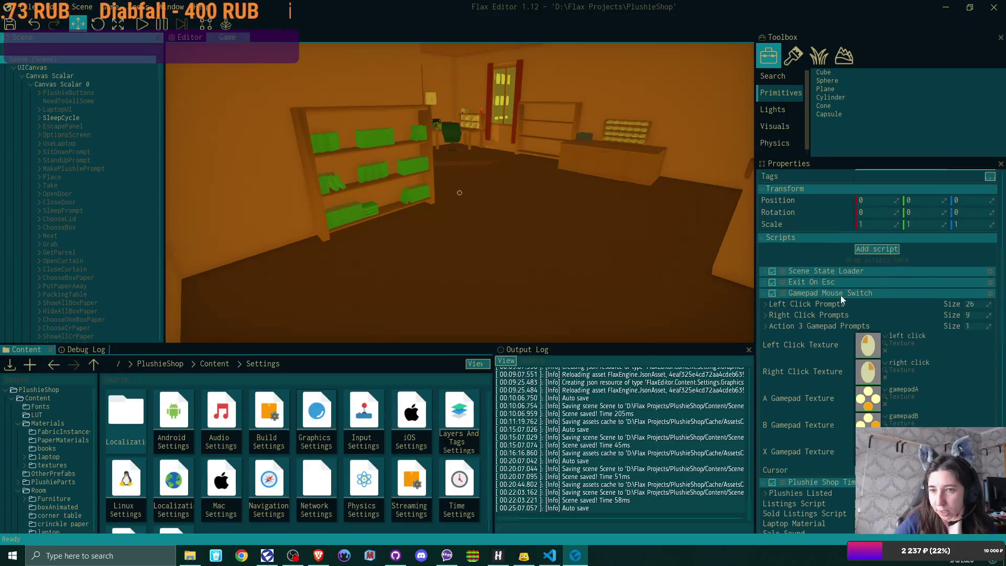
click(766, 315)
scroll(898, 359, down, 1)
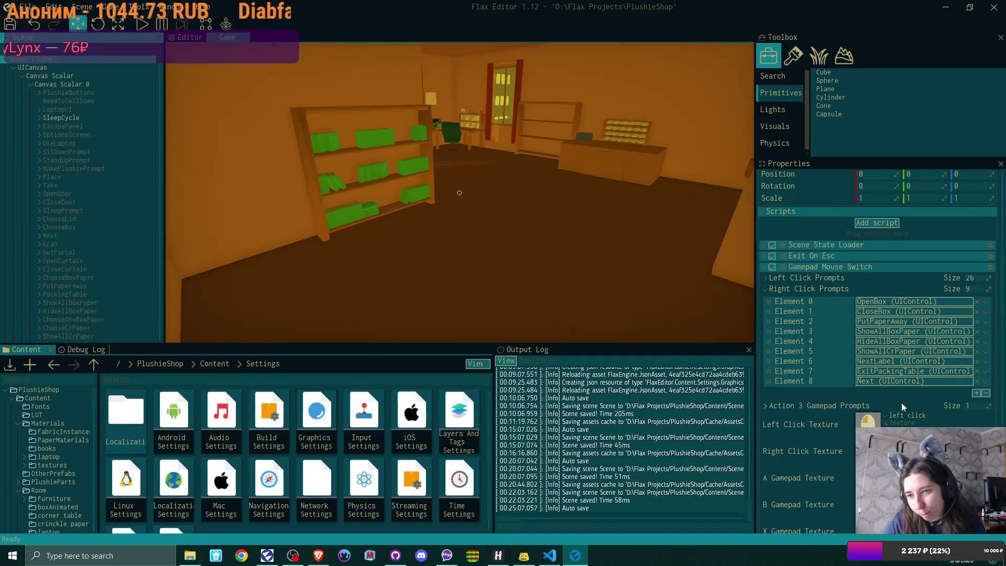
Add RemoveCrPaperFromBox and RemoveBoxPaperFromBox as Left Click Prompts elements 26 and 27 and save
click(764, 277)
scroll(961, 369, down, 3)
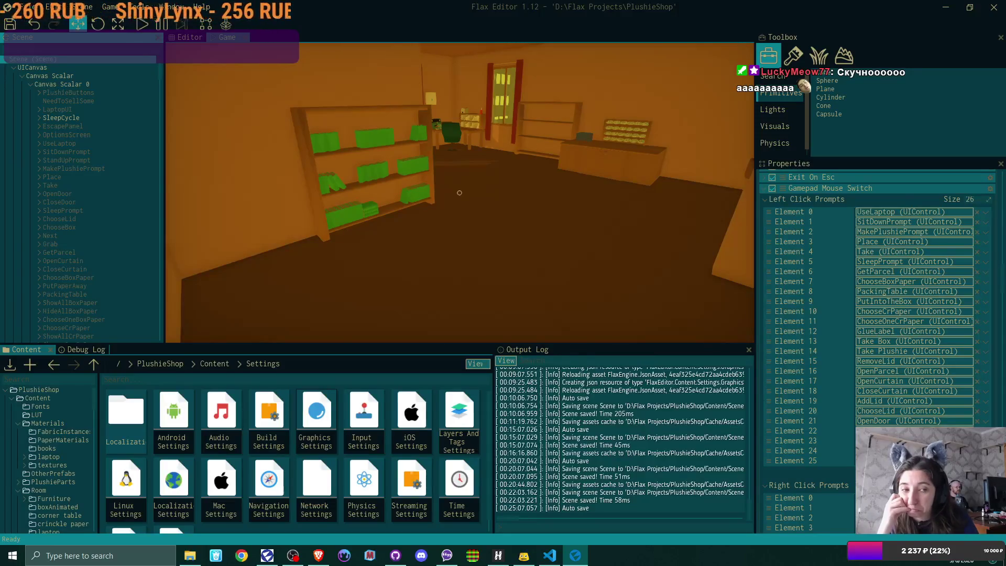
scroll(96, 163, down, 3)
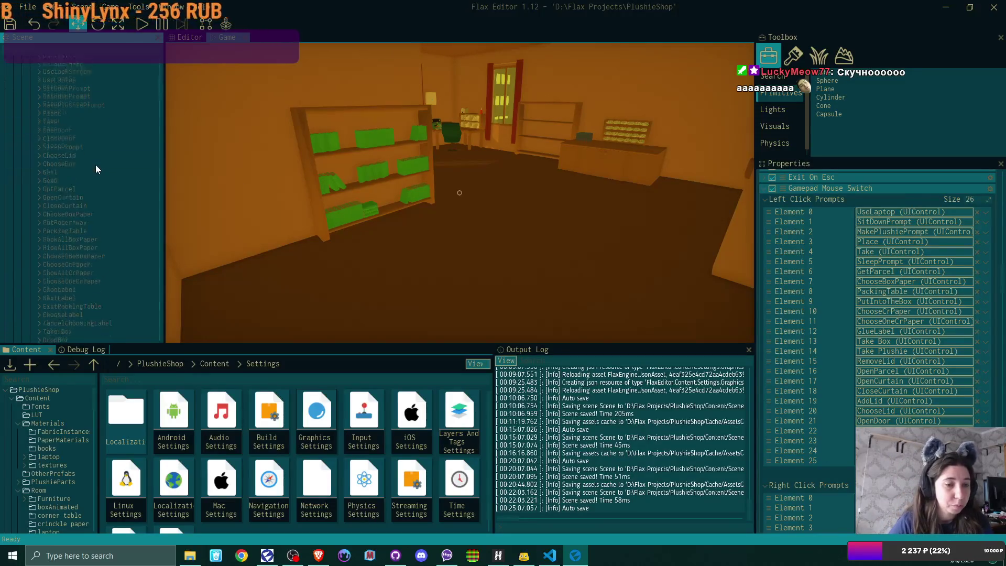
scroll(97, 165, down, 5)
scroll(97, 166, down, 2)
scroll(97, 166, down, 2)
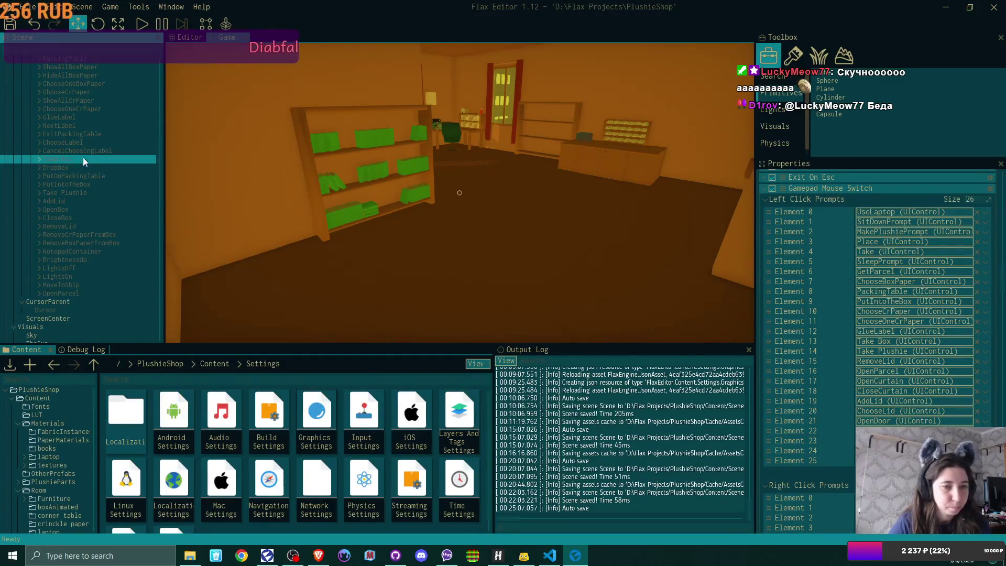
scroll(921, 373, down, 3)
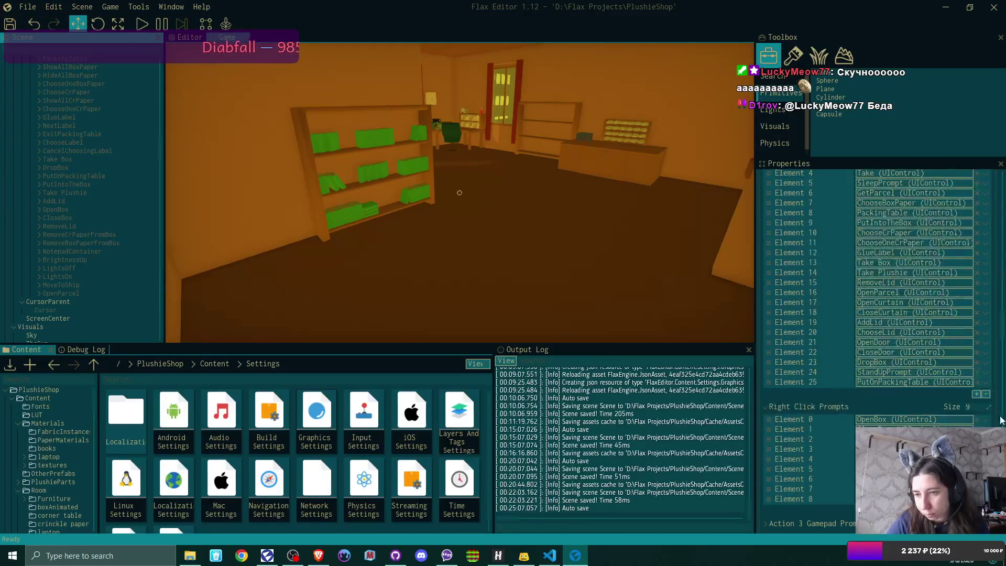
click(975, 394)
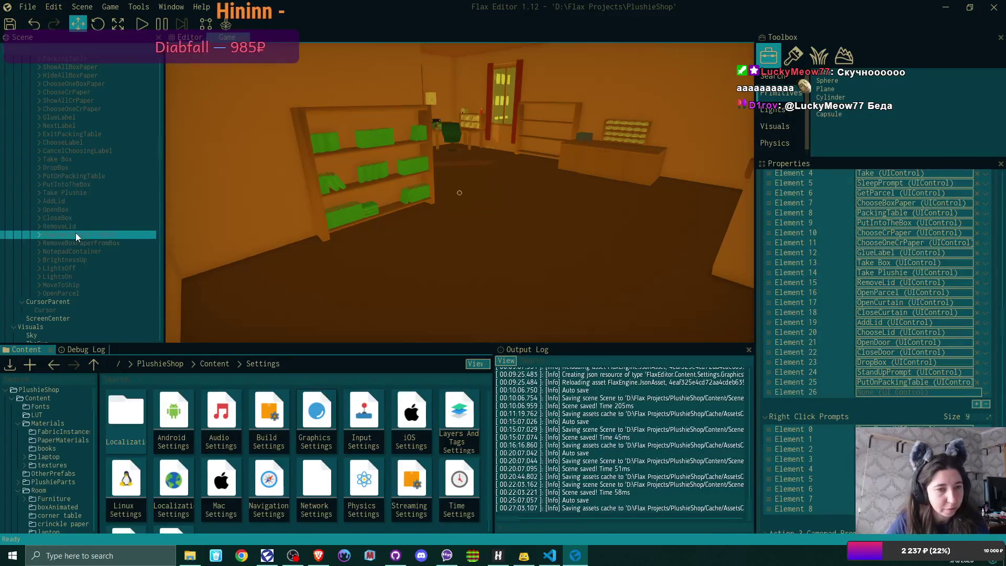
drag(73, 232, 911, 392)
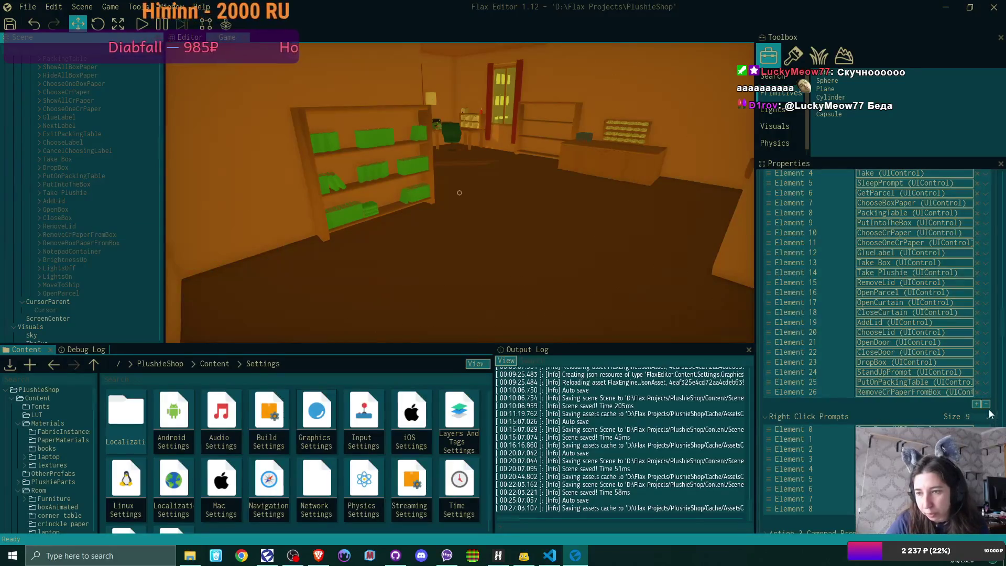
click(976, 404)
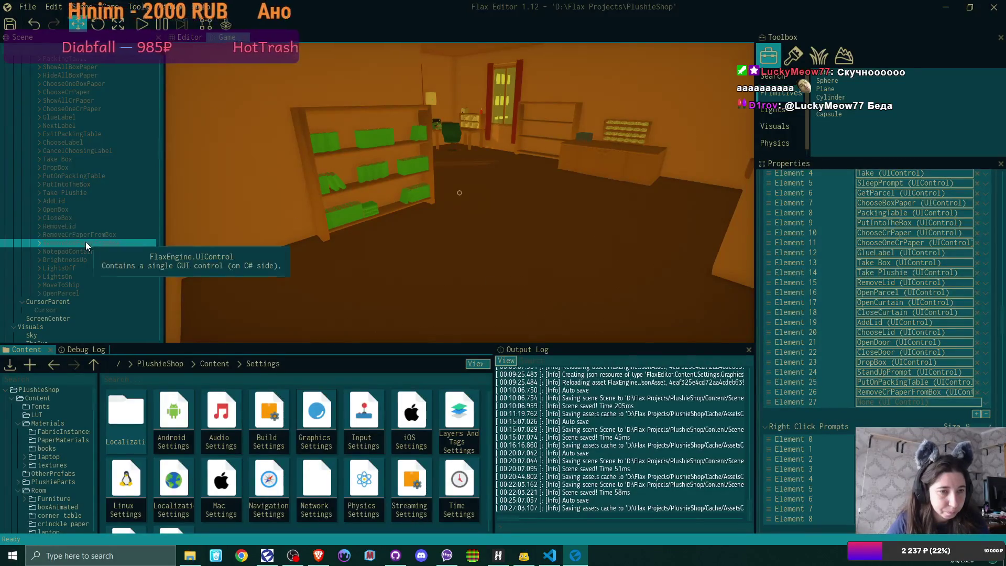
drag(86, 242, 934, 403)
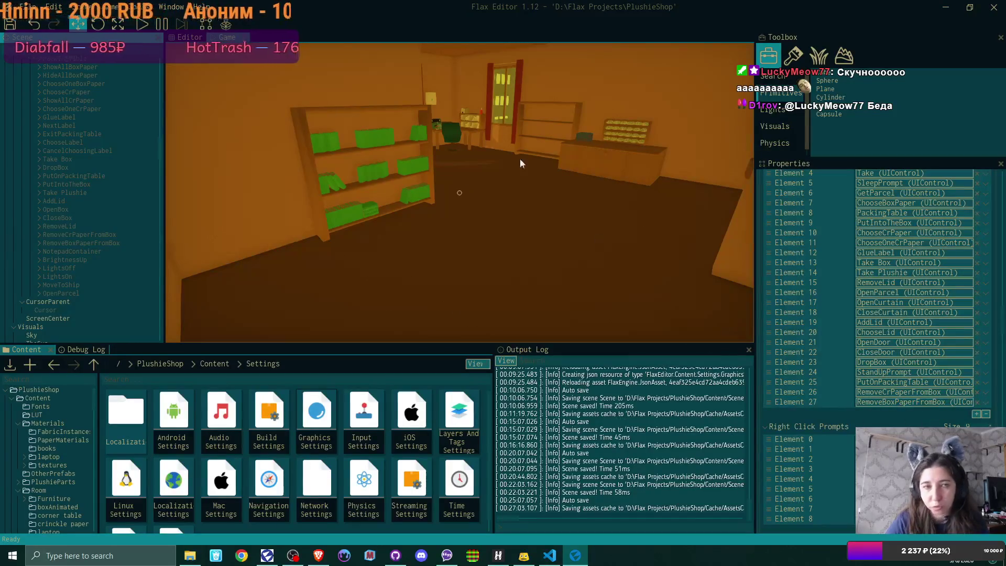
click(10, 24)
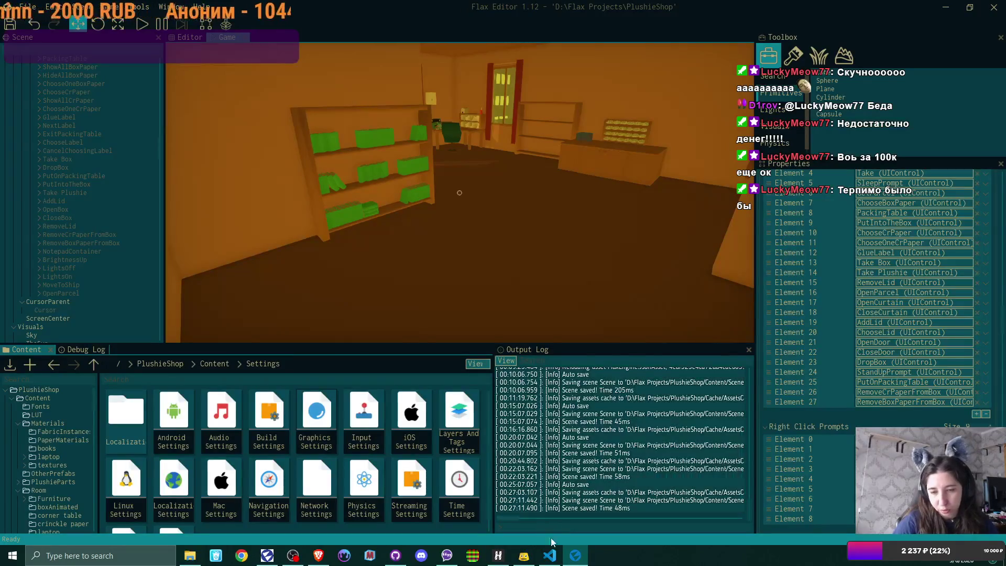
Switch to Visual Studio Code showing BoxScript.cs
click(550, 555)
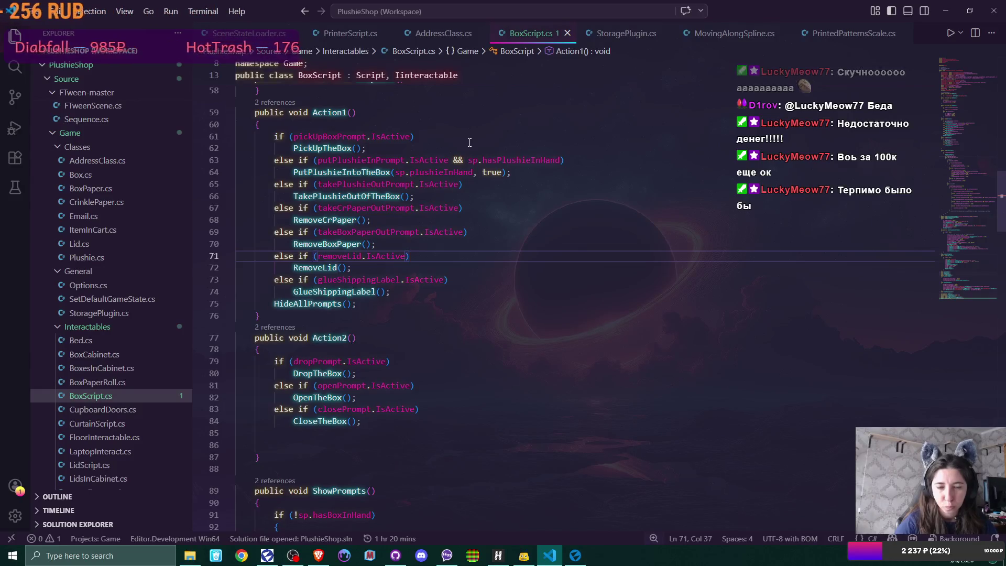
Go to the DropTheBox method definition in BoxScript.cs
click(317, 375)
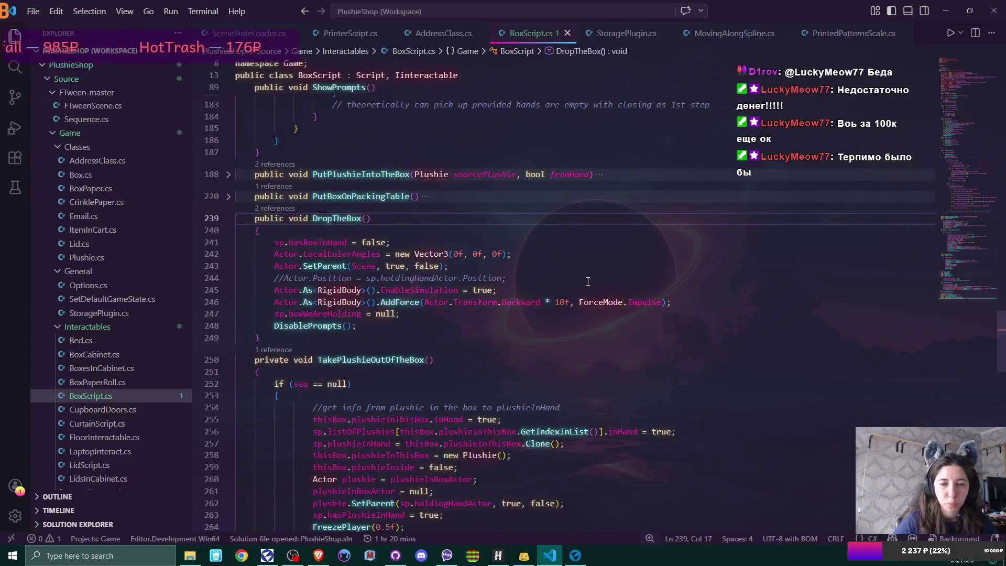
mouse_move(563, 303)
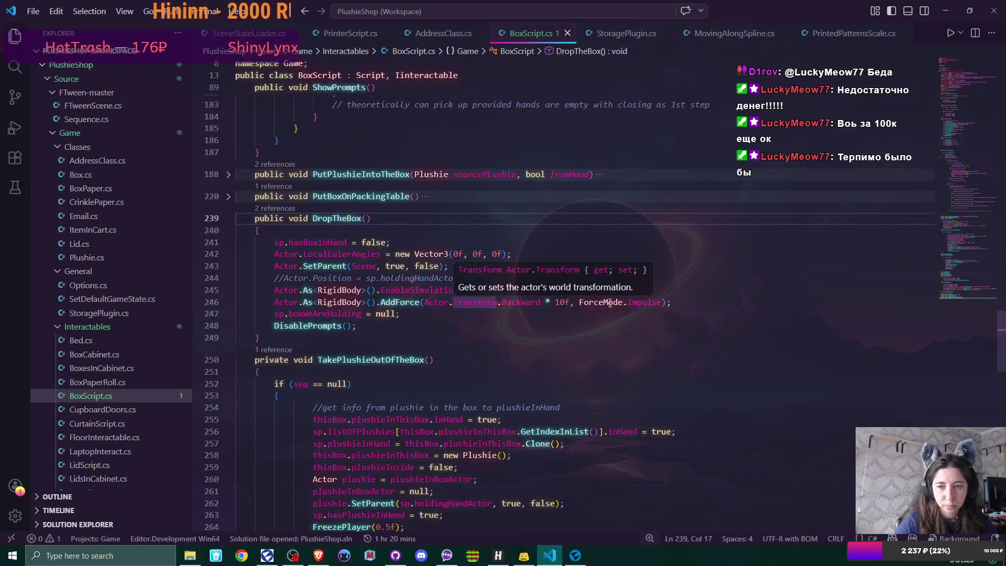
Edit DropTheBox's AddForce multiplier to 100f, save, and unfold PutBoxOnPackingTable
click(557, 302)
text(1)
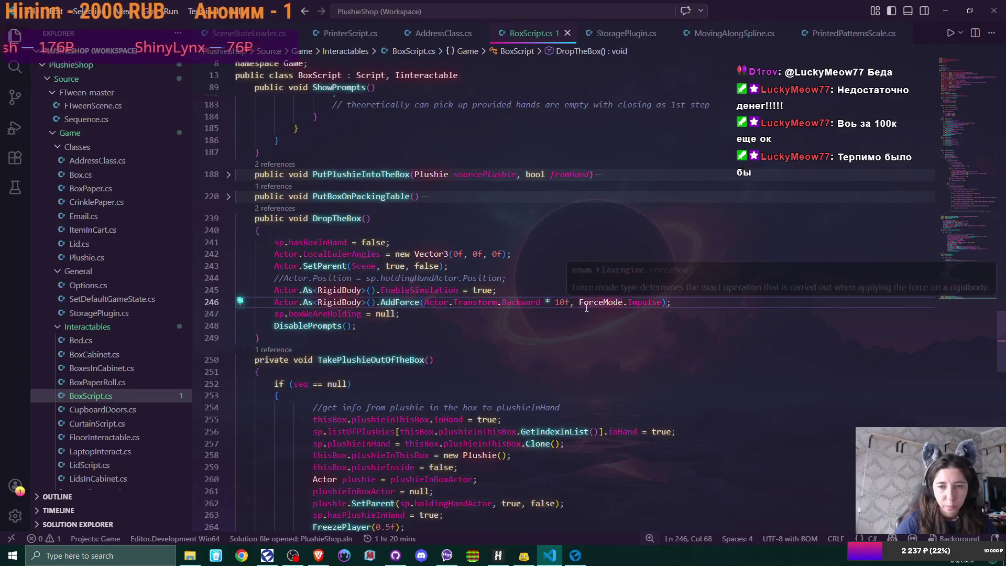
text(0)
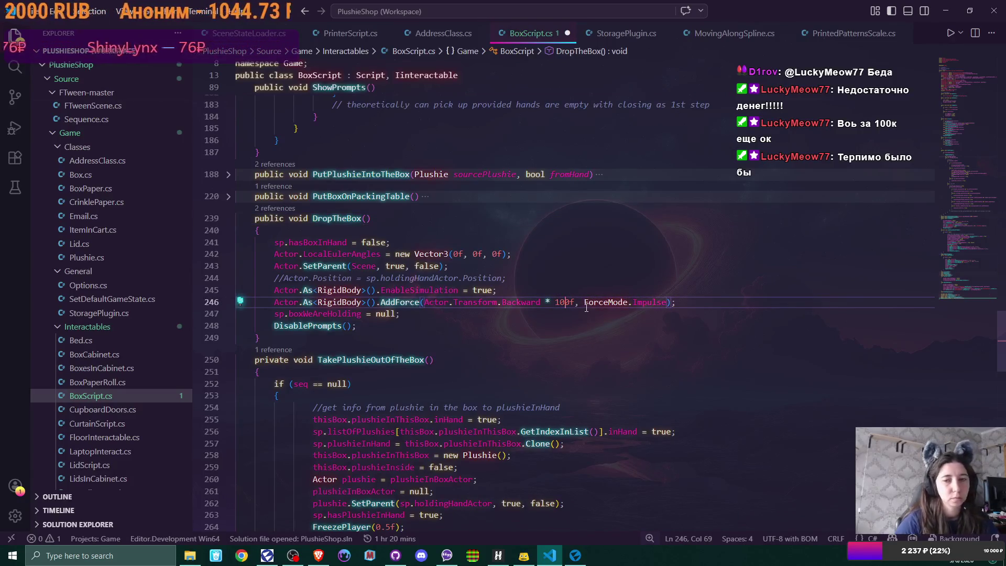
click(695, 303)
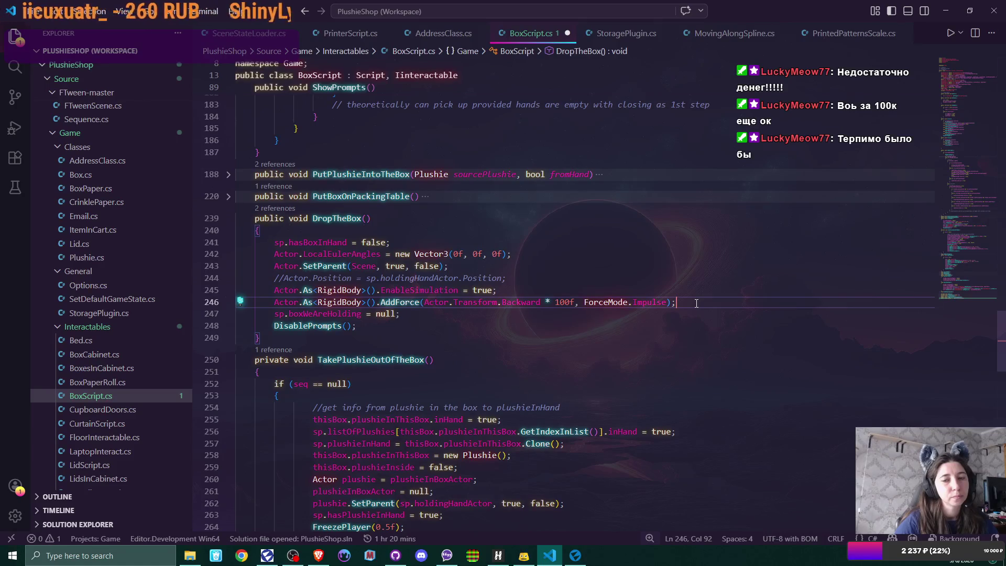
key(ctrl+s)
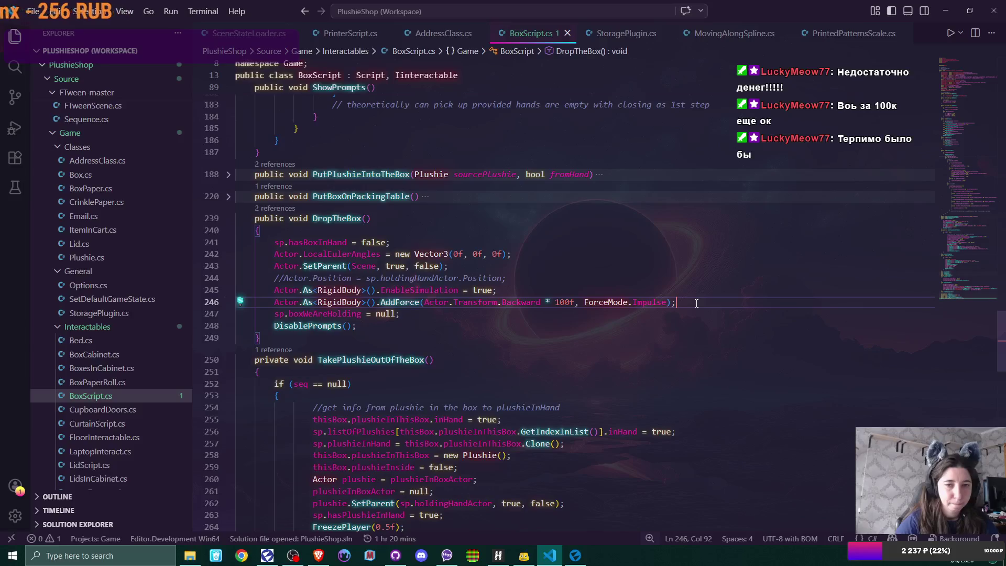
click(229, 195)
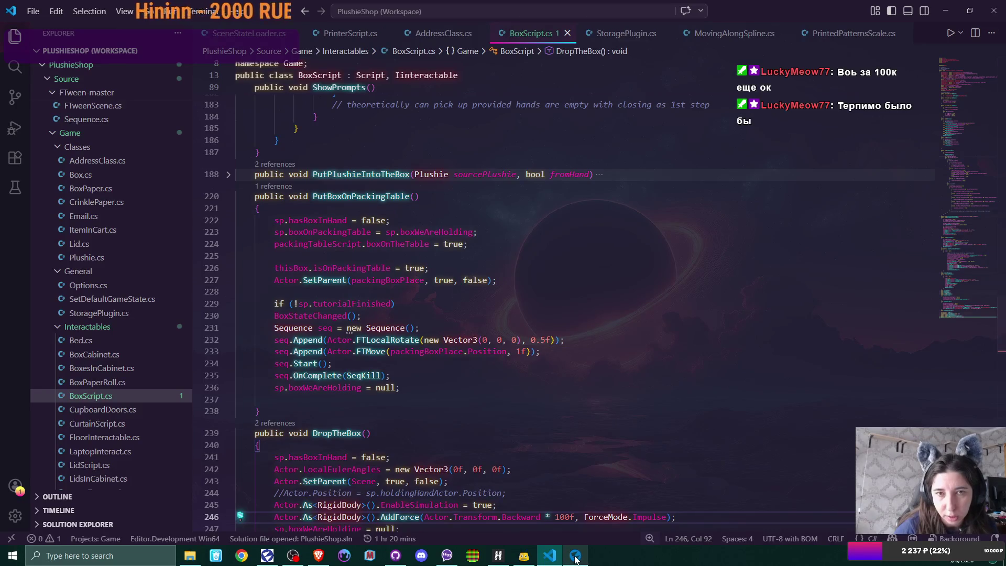
scroll(503, 314, up, 15)
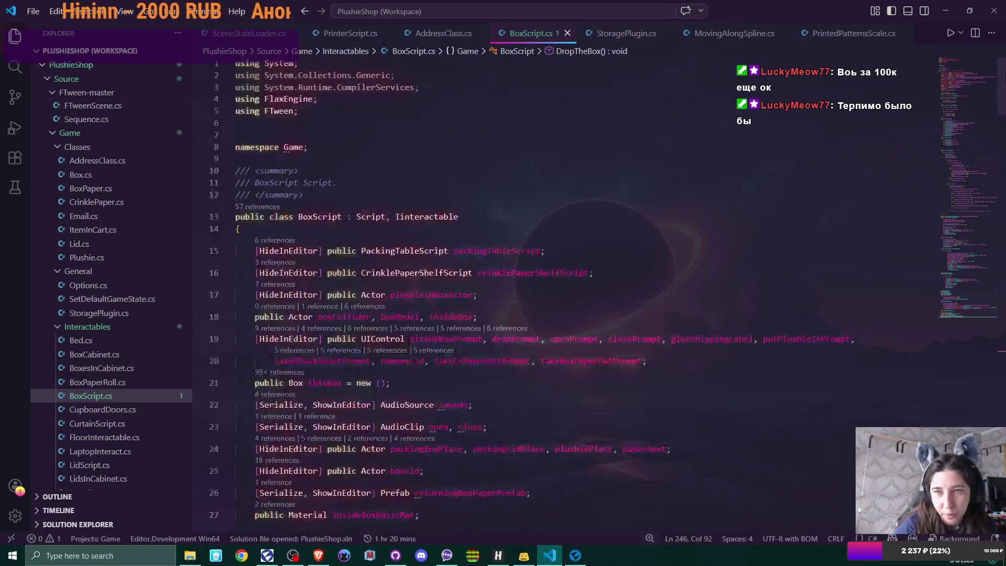
scroll(1002, 116, down, 4)
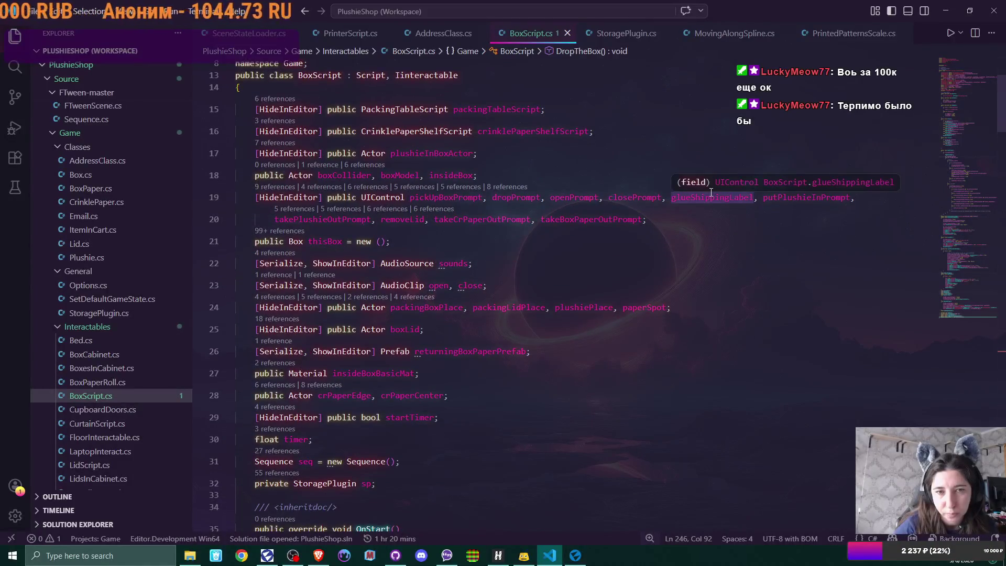
drag(1003, 116, 1000, 390)
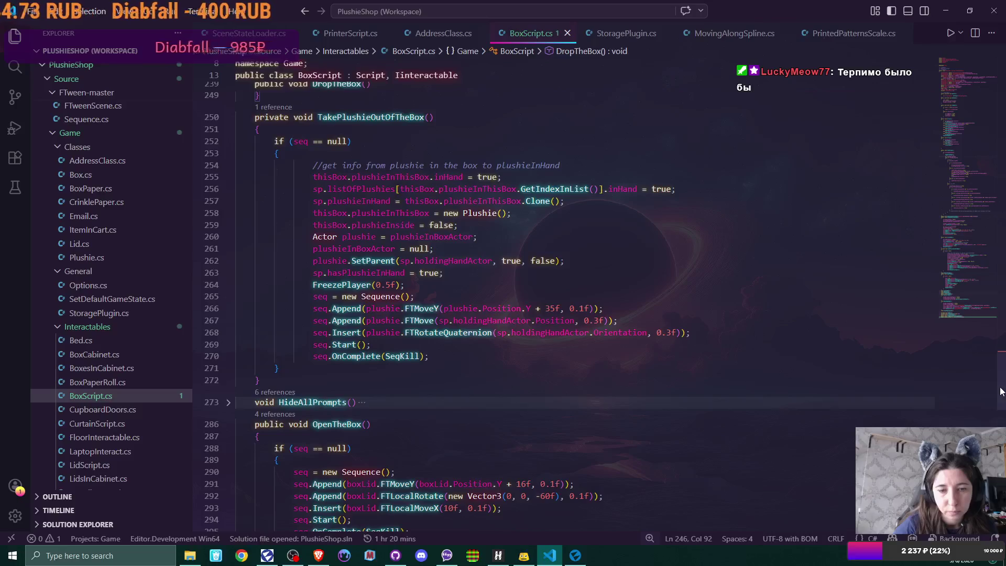
mouse_move(1000, 391)
mouse_down()
mouse_move(996, 374)
mouse_move(994, 427)
mouse_up()
scroll(383, 459, down, 5)
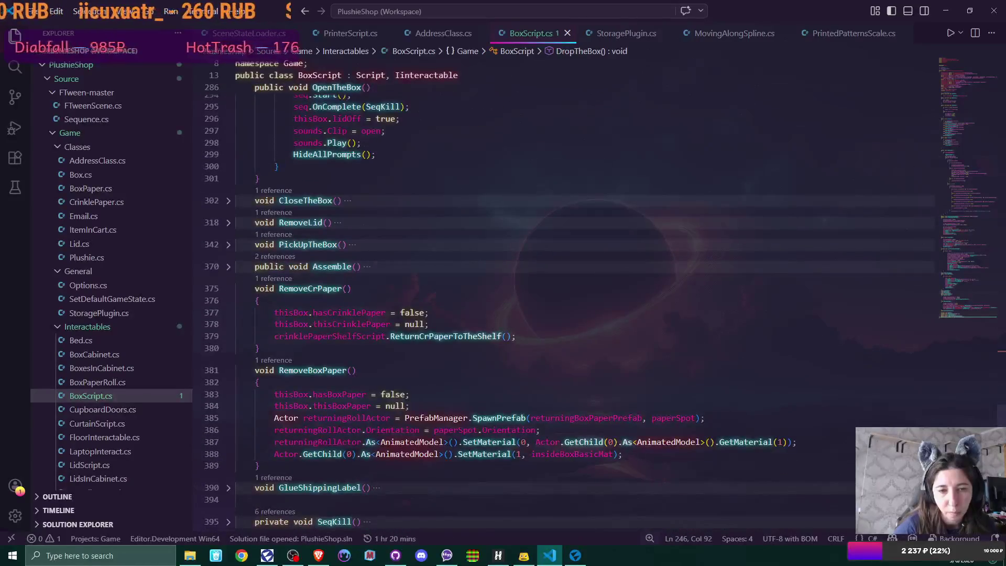
scroll(382, 460, down, 3)
scroll(383, 460, up, 2)
scroll(383, 460, up, 2)
scroll(383, 460, up, 3)
scroll(980, 387, up, 5)
scroll(981, 387, up, 5)
scroll(977, 384, up, 2)
scroll(977, 386, up, 3)
scroll(970, 354, down, 2)
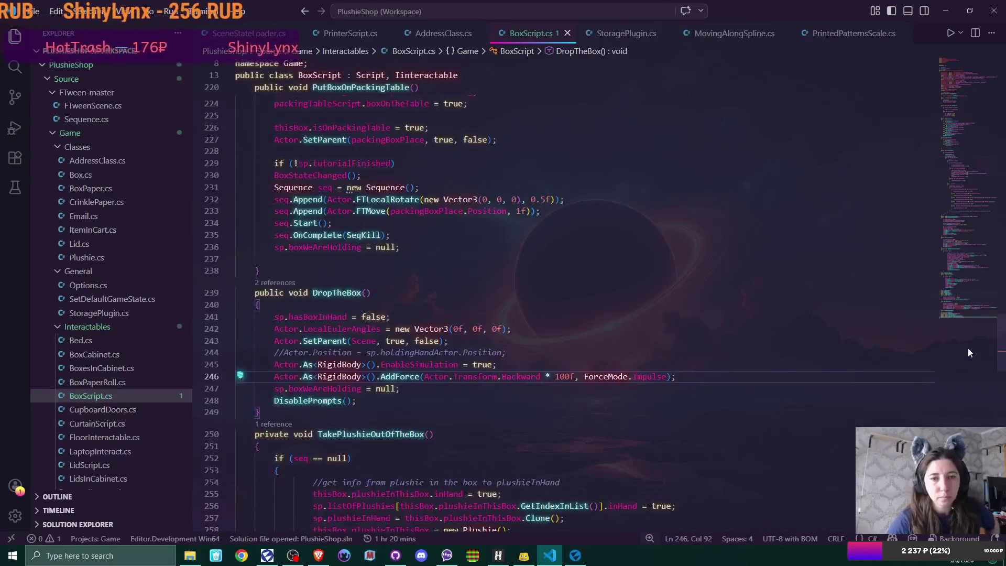
scroll(970, 354, down, 3)
scroll(977, 404, down, 1)
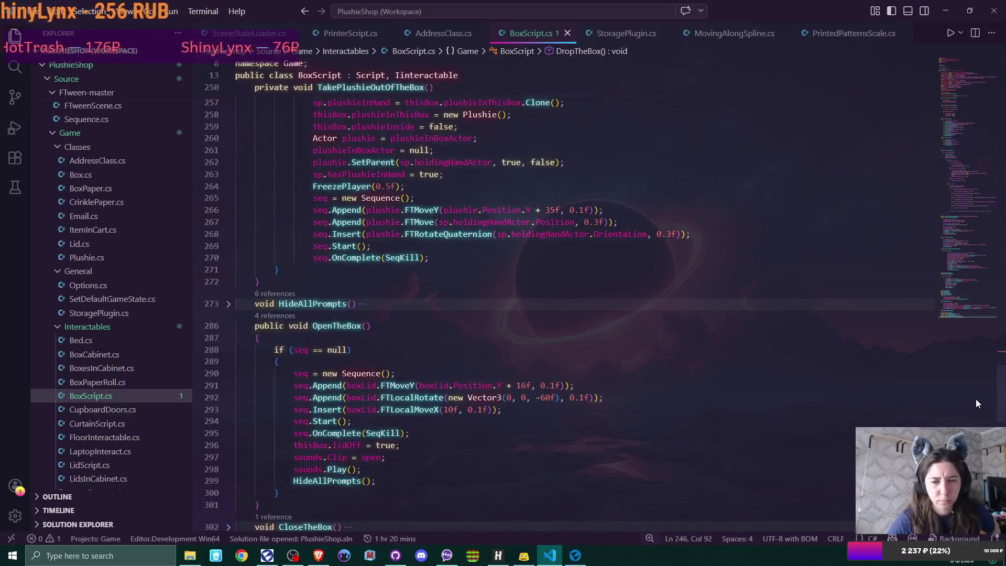
scroll(975, 398, up, 8)
scroll(963, 360, up, 4)
scroll(959, 349, up, 3)
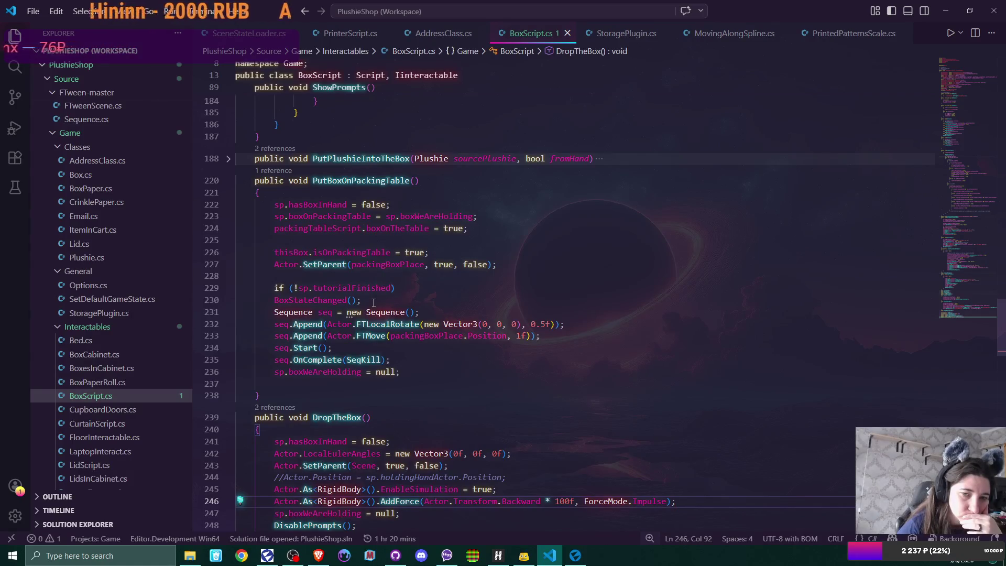
click(323, 240)
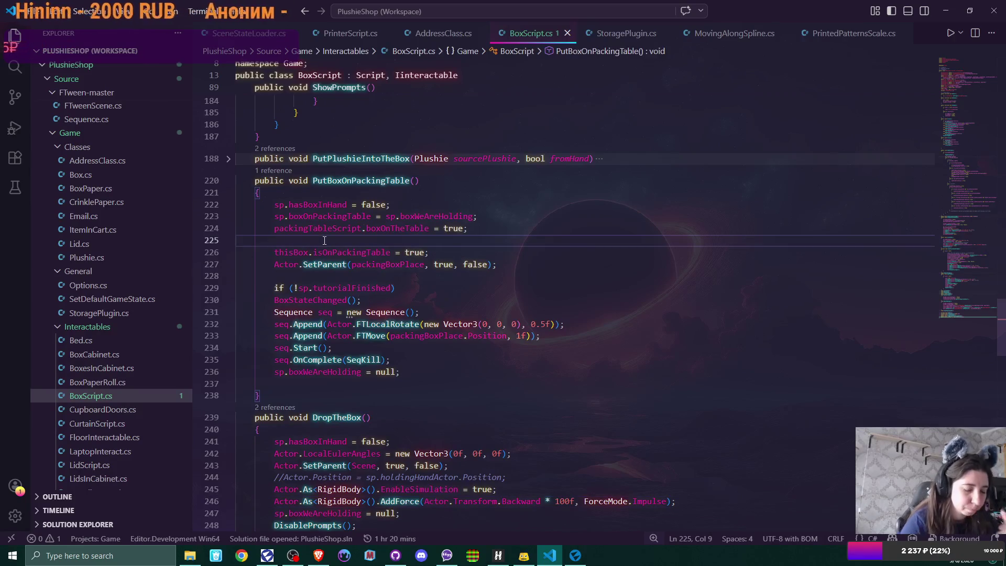
Add 'boxCollider.IsActive = false;' in PutBoxOnPackingTable and copy the line
key(Return)
text(box)
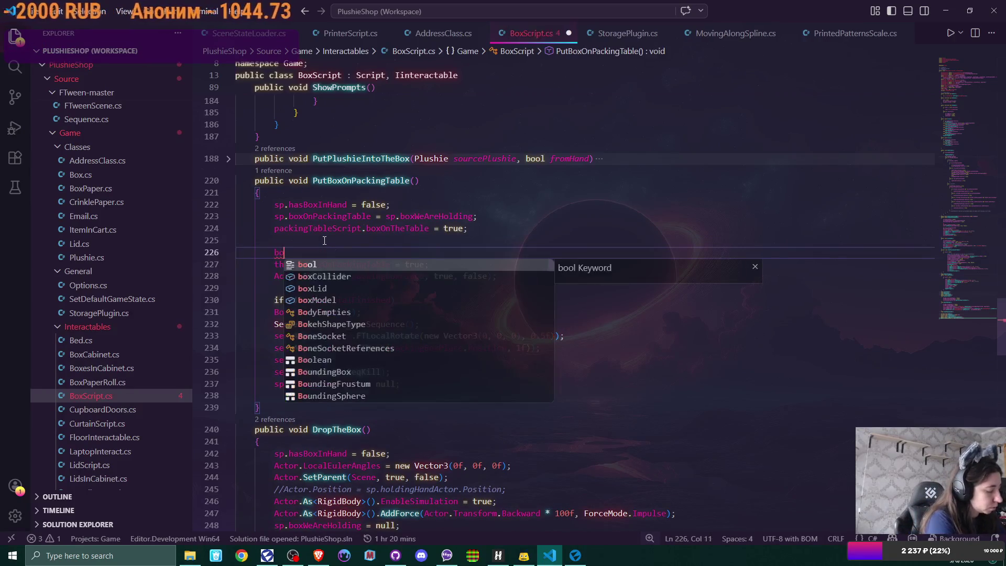
key(Down)
key(Down)
key(Return)
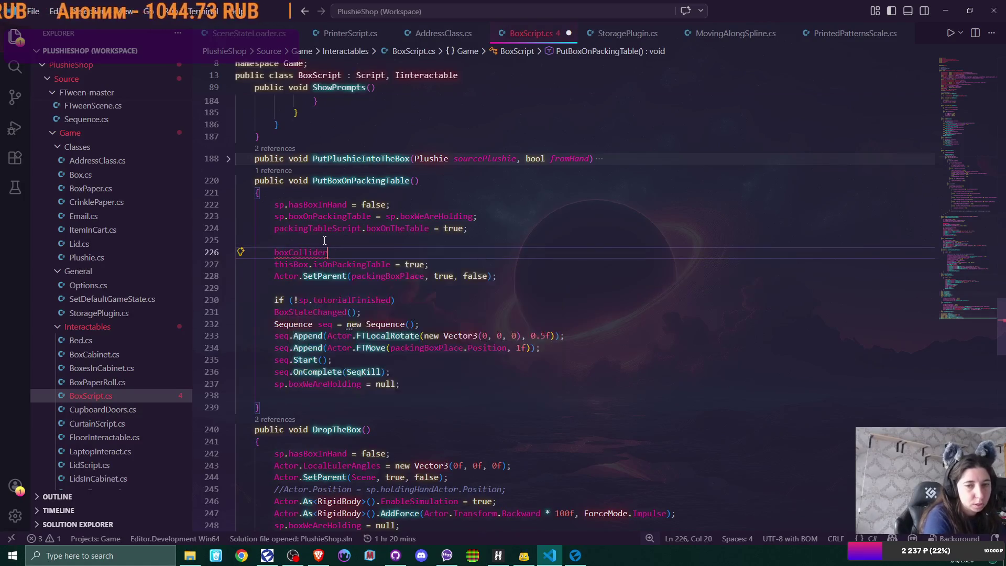
text(.Is)
key(Return)
text(= )
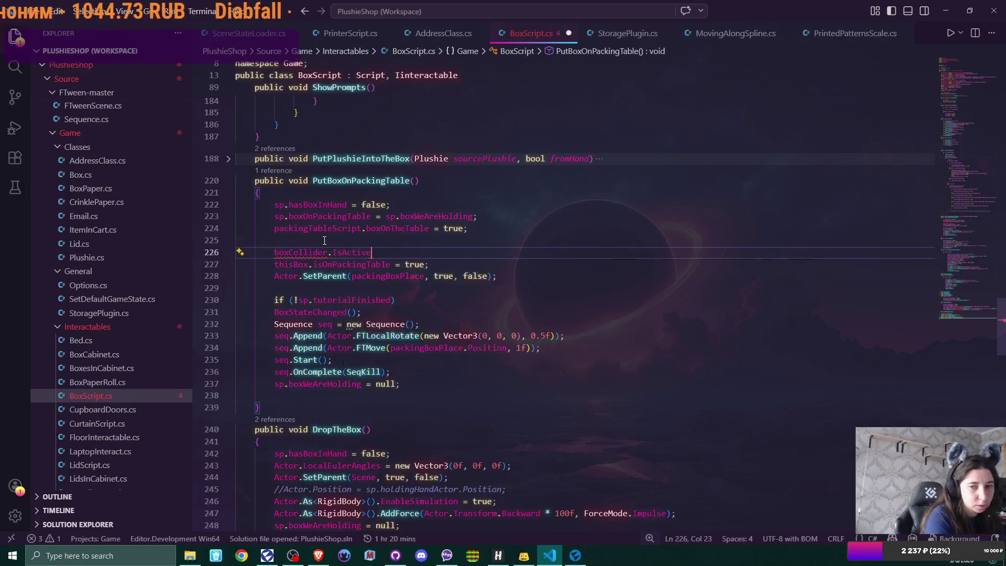
text(false)
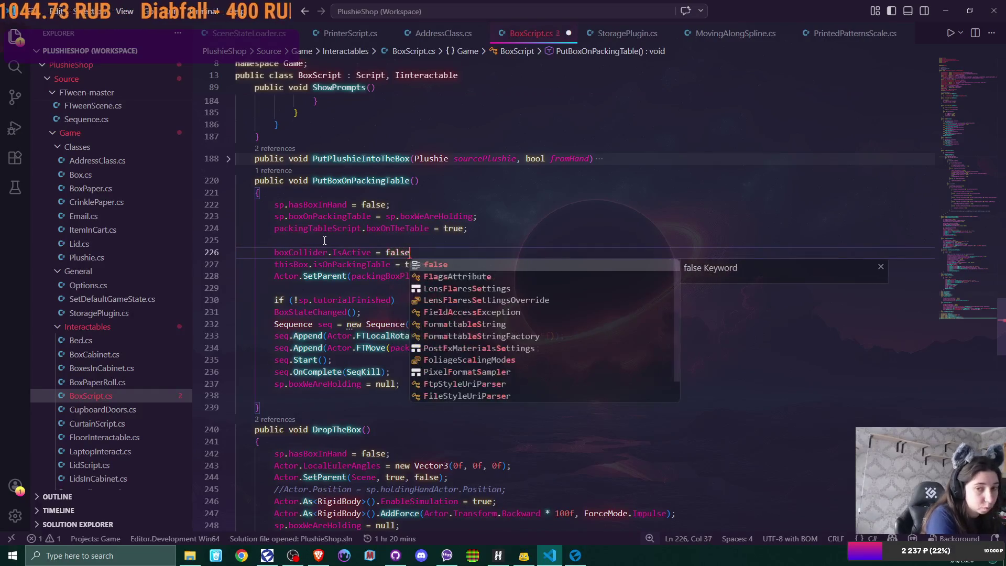
text(;)
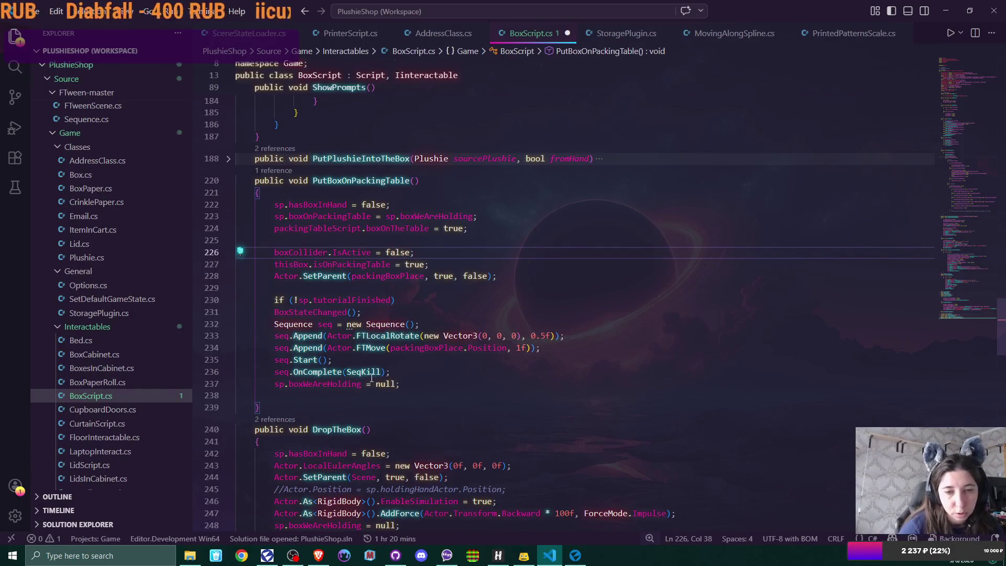
mouse_move(362, 372)
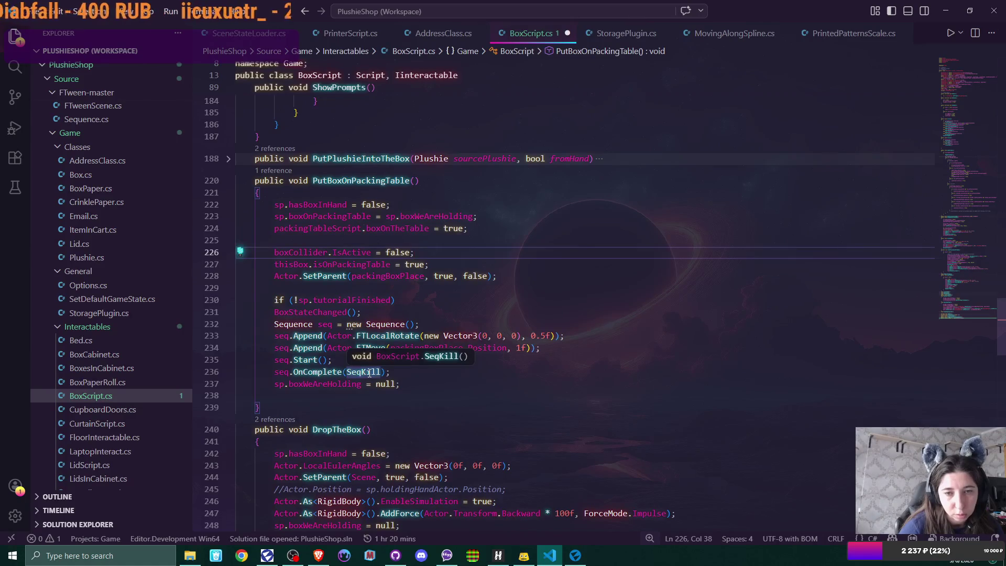
drag(274, 252, 420, 256)
key(ctrl+c)
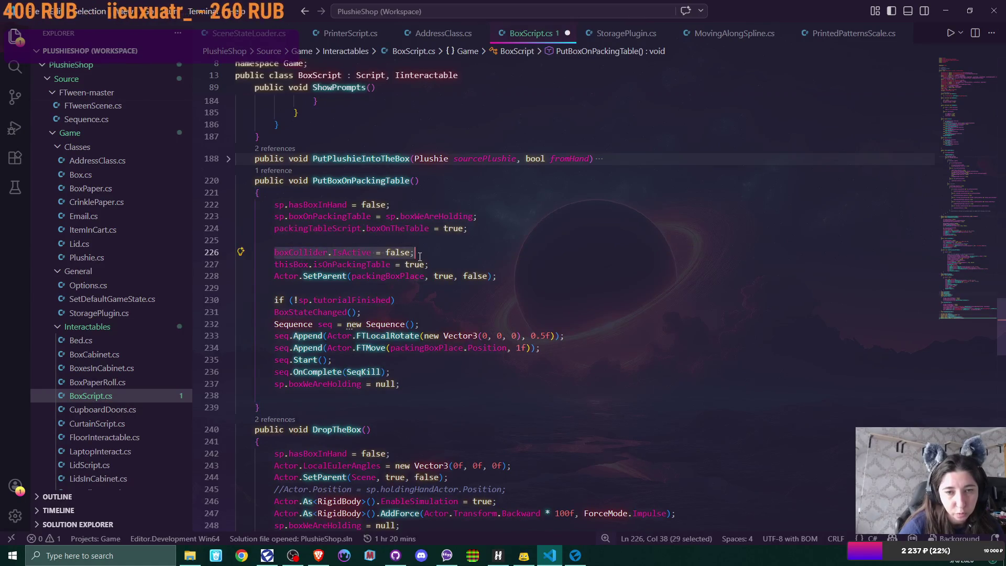
Paste the line at the top of SeqKill and change it to 'boxCollider.IsActive = true;'
ctrl+click(363, 372)
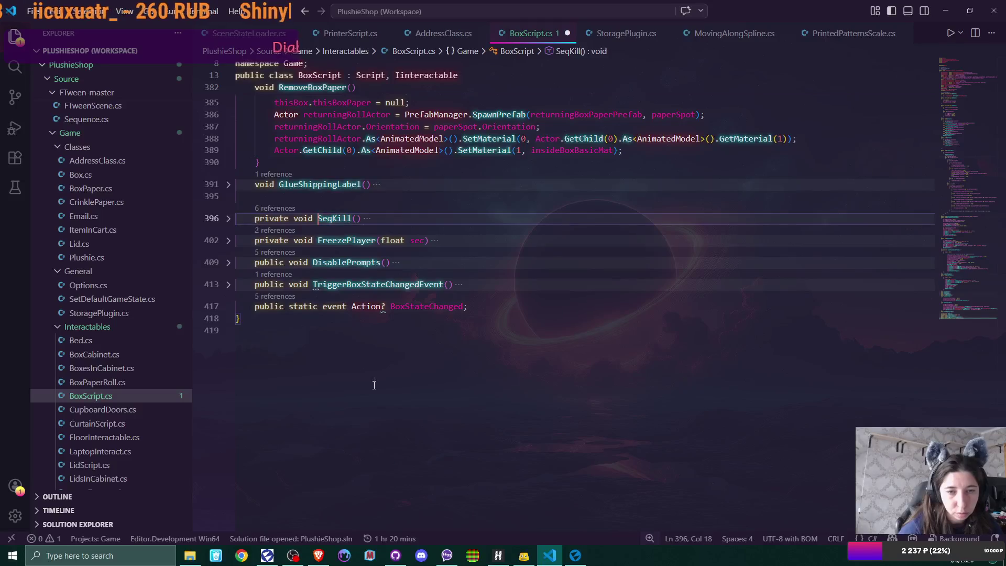
click(228, 219)
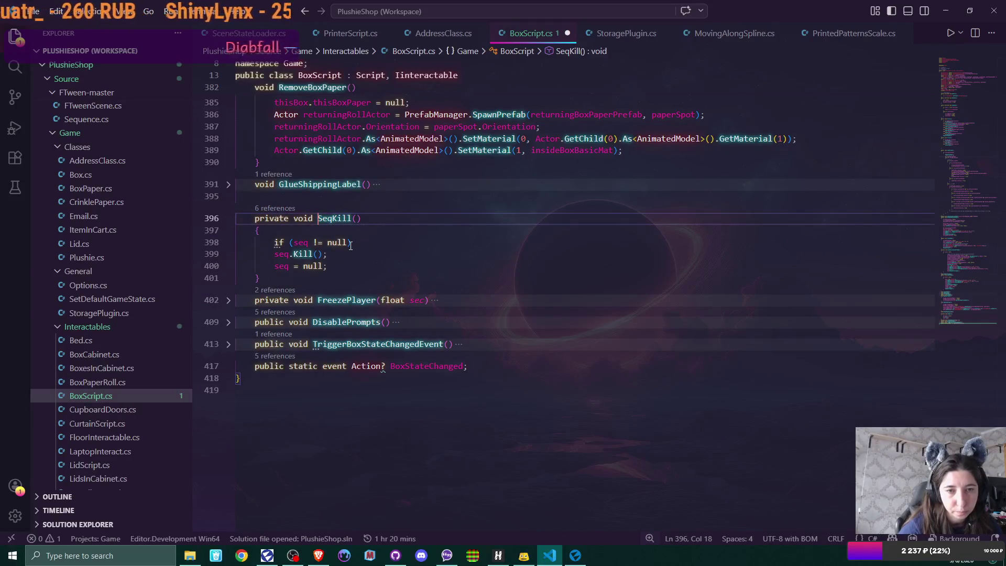
click(304, 233)
key(Return)
key(ctrl+v)
click(405, 242)
double_click(405, 242)
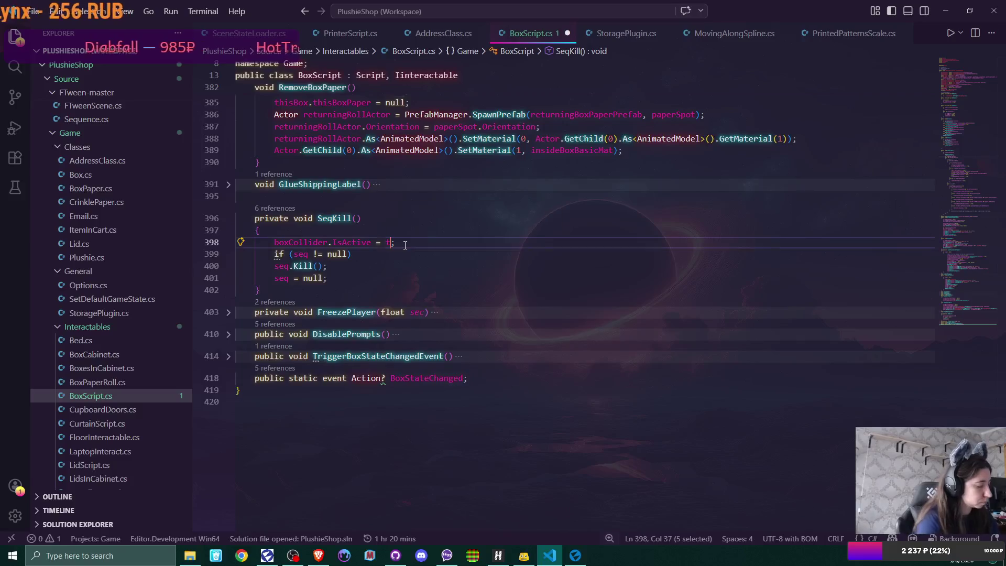
text(true)
click(417, 243)
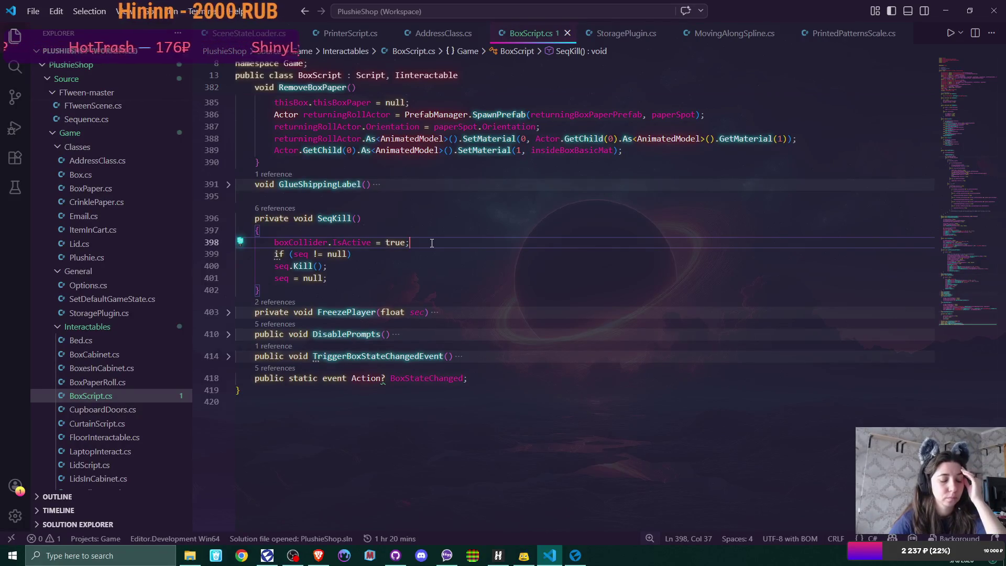
scroll(431, 242, up, 2)
scroll(431, 242, up, 2)
scroll(431, 242, up, 3)
scroll(431, 242, up, 2)
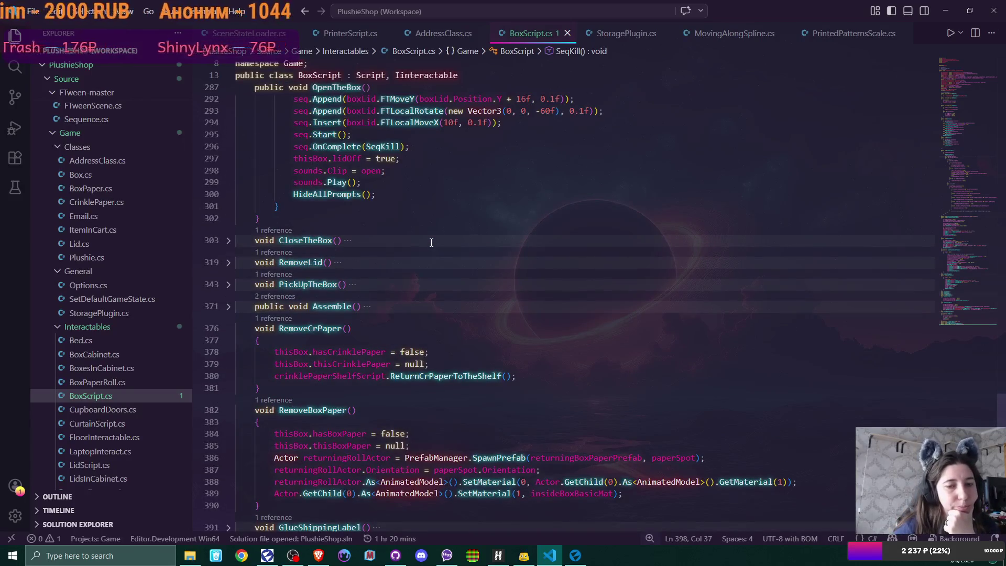
Expand PickUpTheBox for review, then switch back to Flax Editor
click(228, 285)
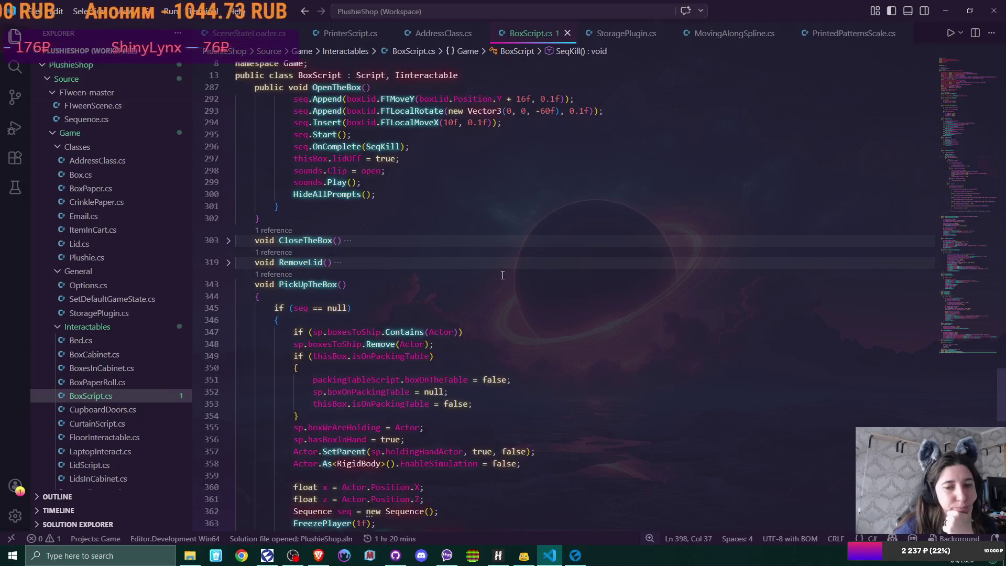
scroll(500, 277, down, 3)
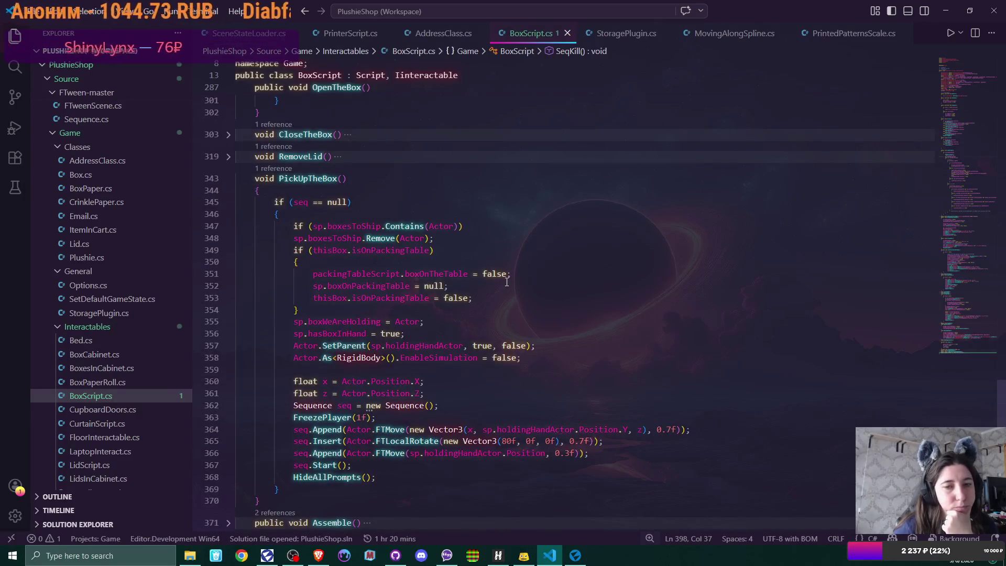
scroll(503, 279, down, 2)
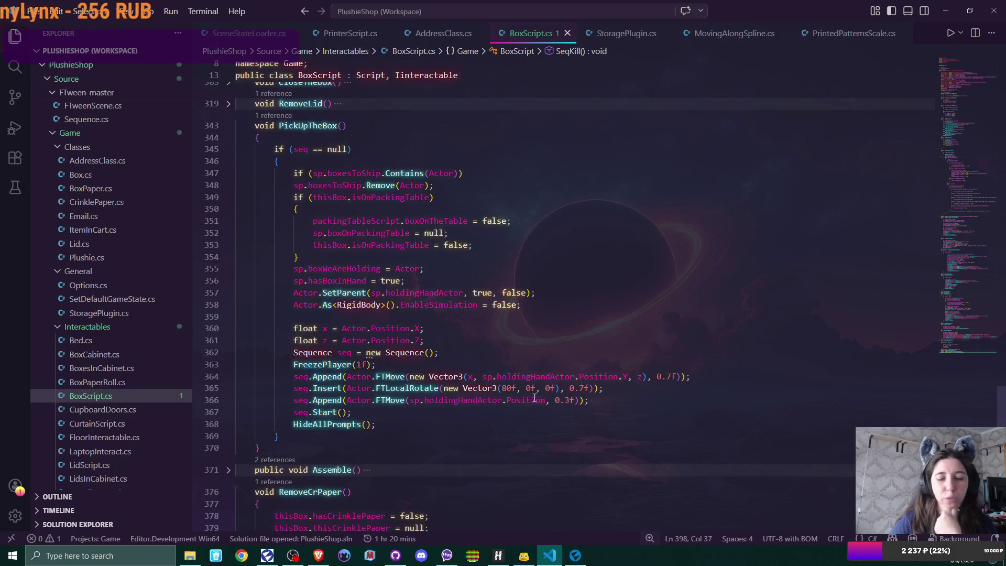
key(alt+Tab)
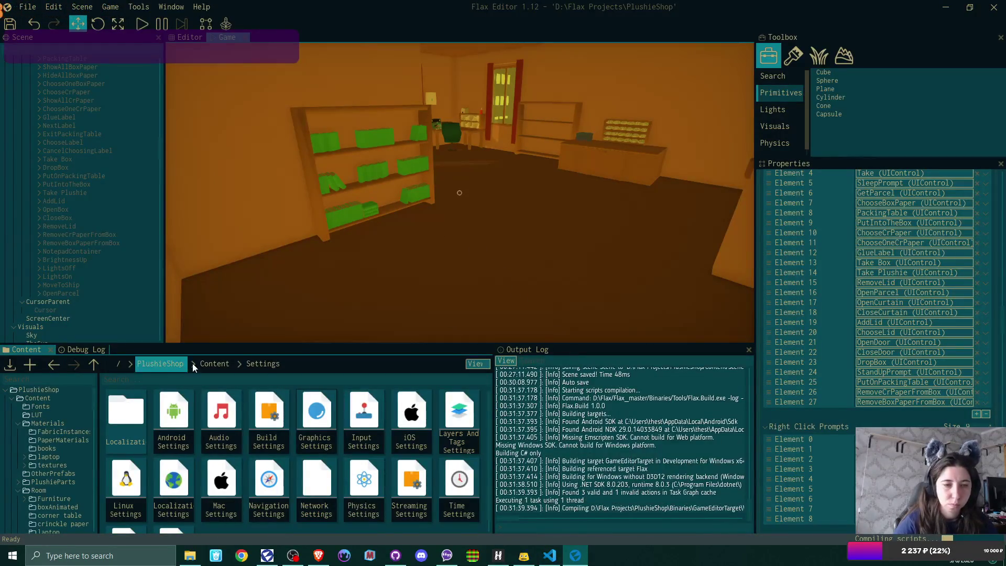
Go up to the Content folder and load the intro scene
click(208, 362)
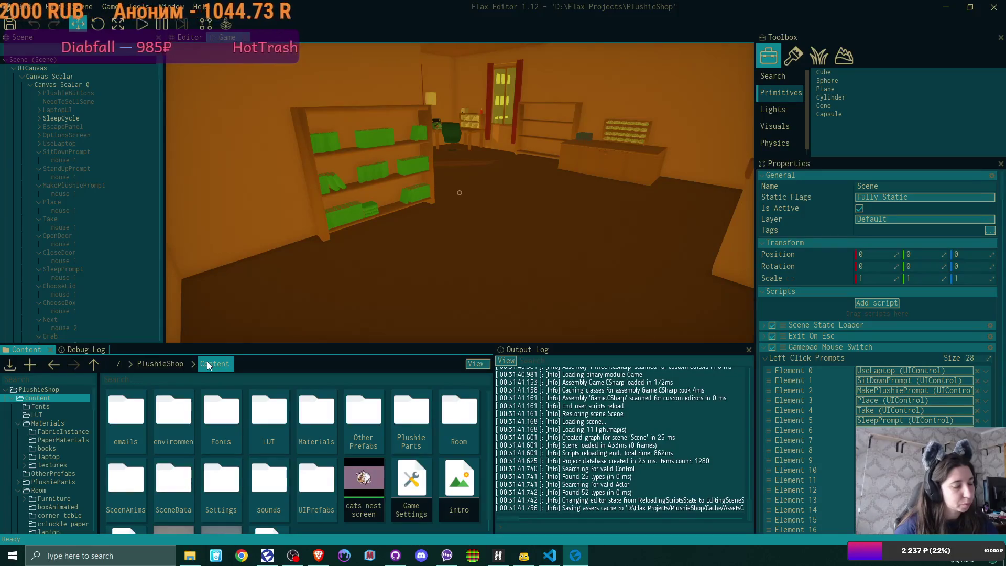
scroll(376, 450, down, 1)
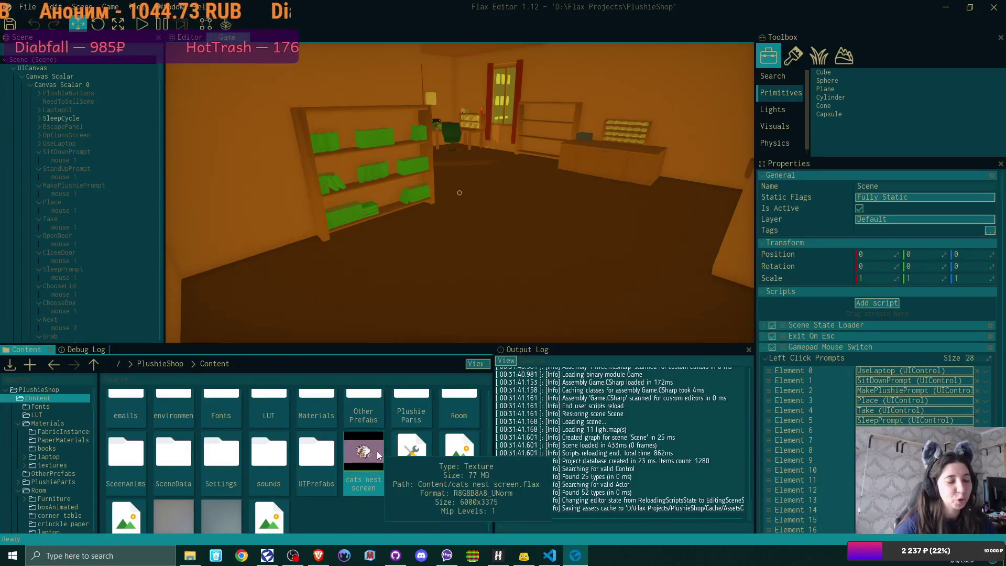
scroll(377, 450, down, 1)
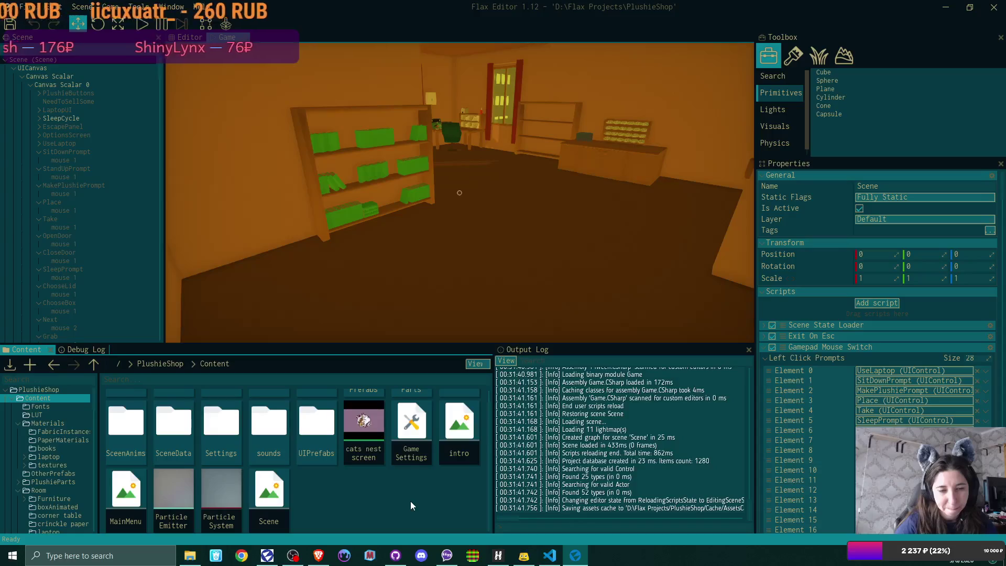
double_click(475, 422)
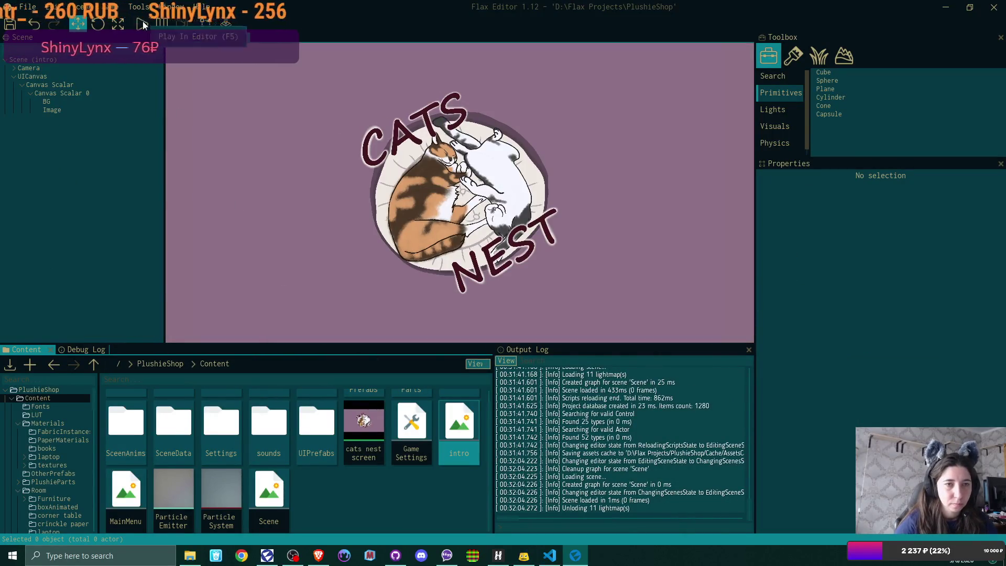
Start the play test, load a saved game, pick up the green box and set it on the floor
key(F5)
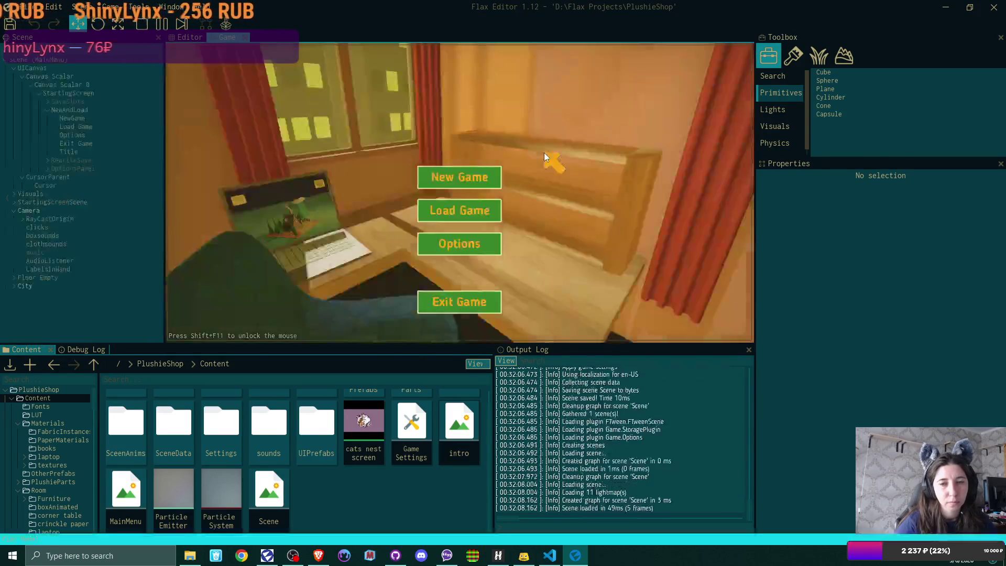
click(462, 211)
click(469, 175)
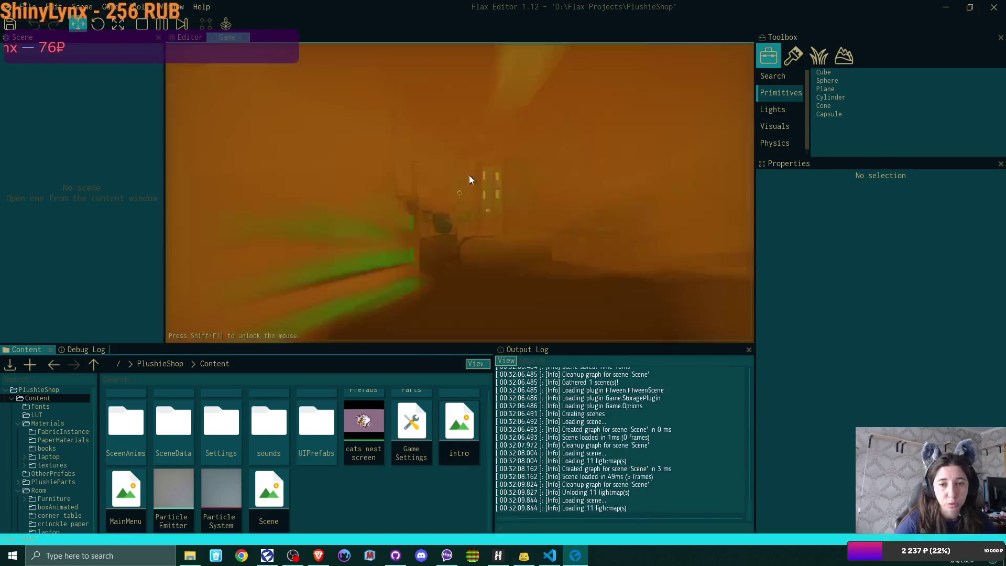
key(w)
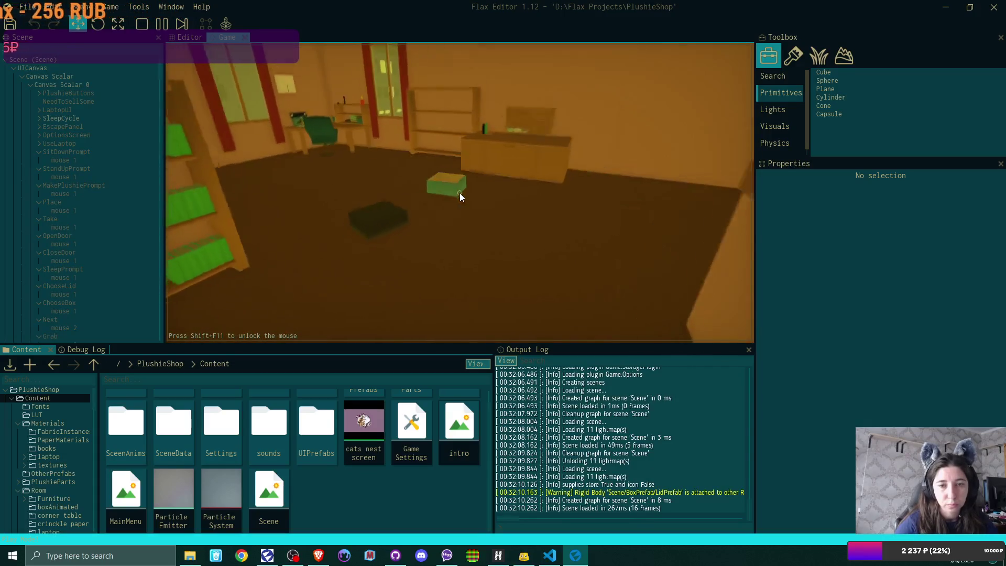
click(460, 194)
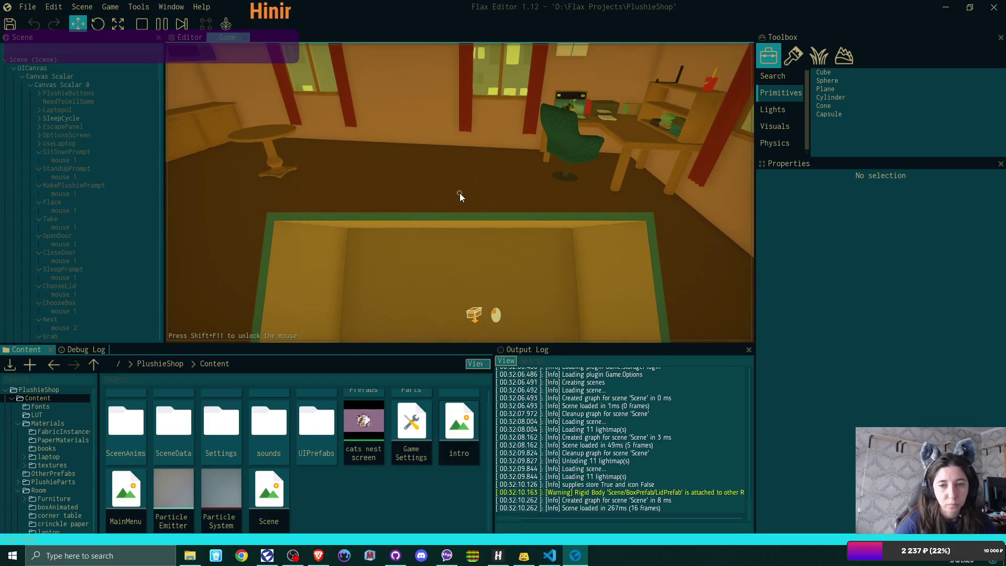
click(459, 194)
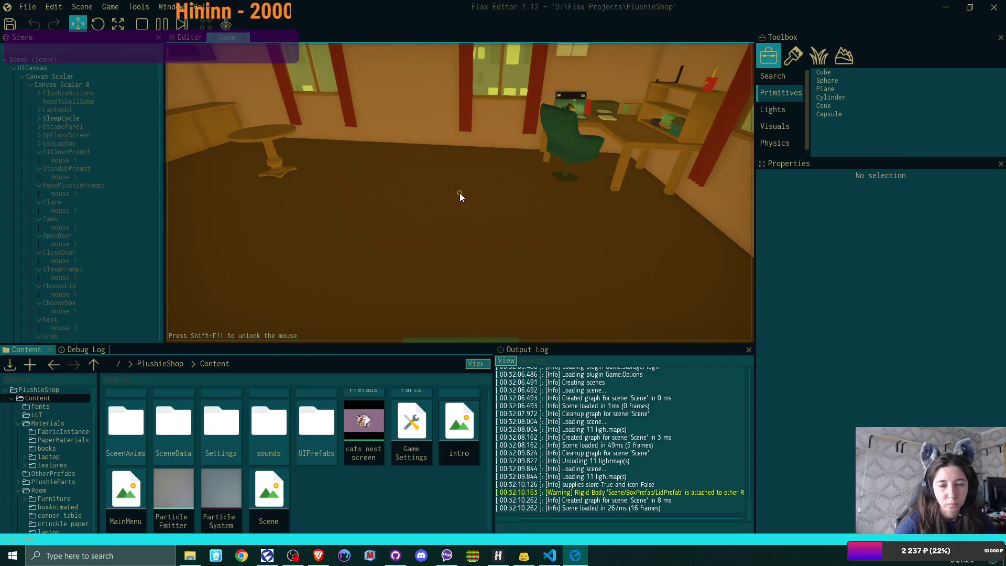
key(s)
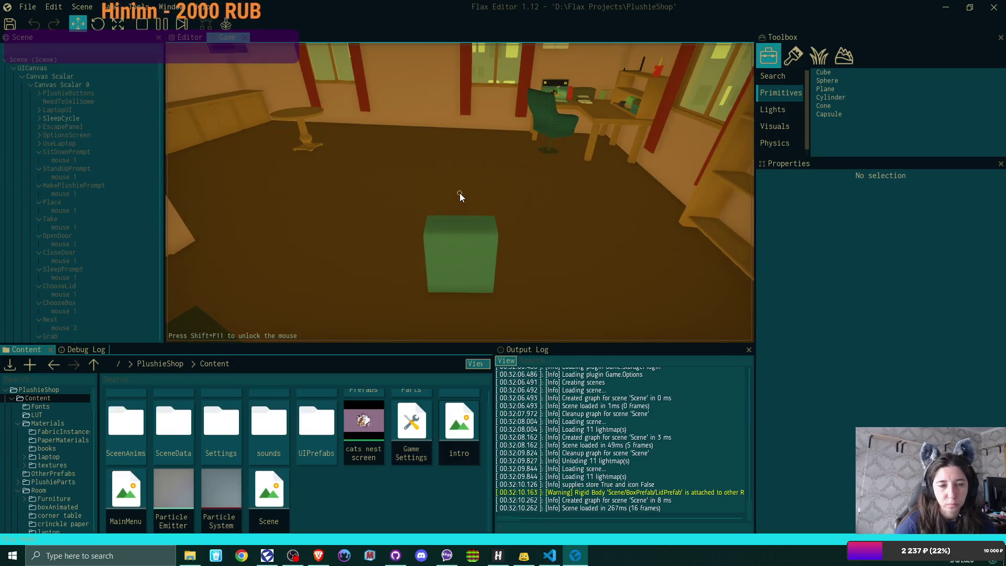
Close the box, carry it to the counter and place it, then pick it up and set it down again
key(w)
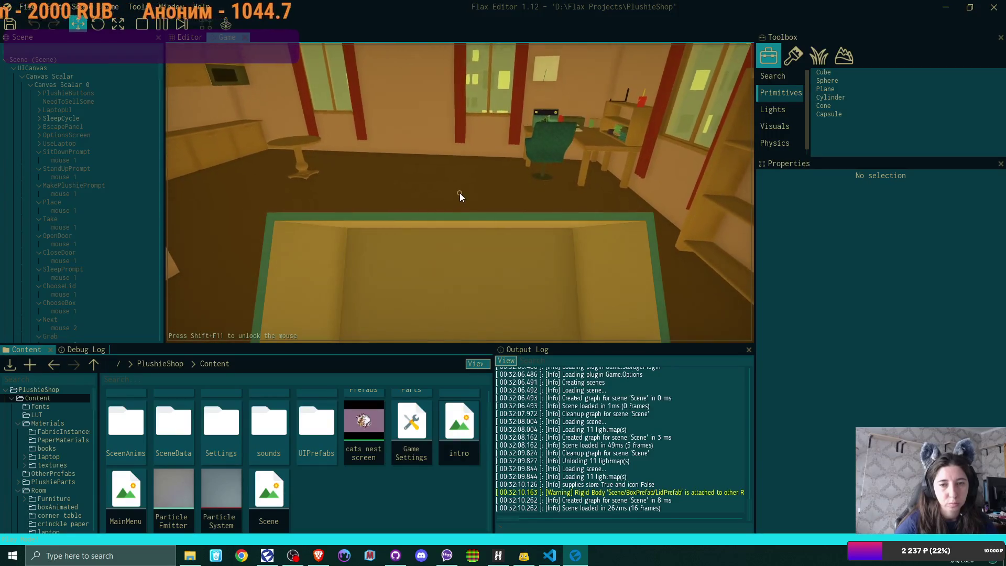
click(460, 193)
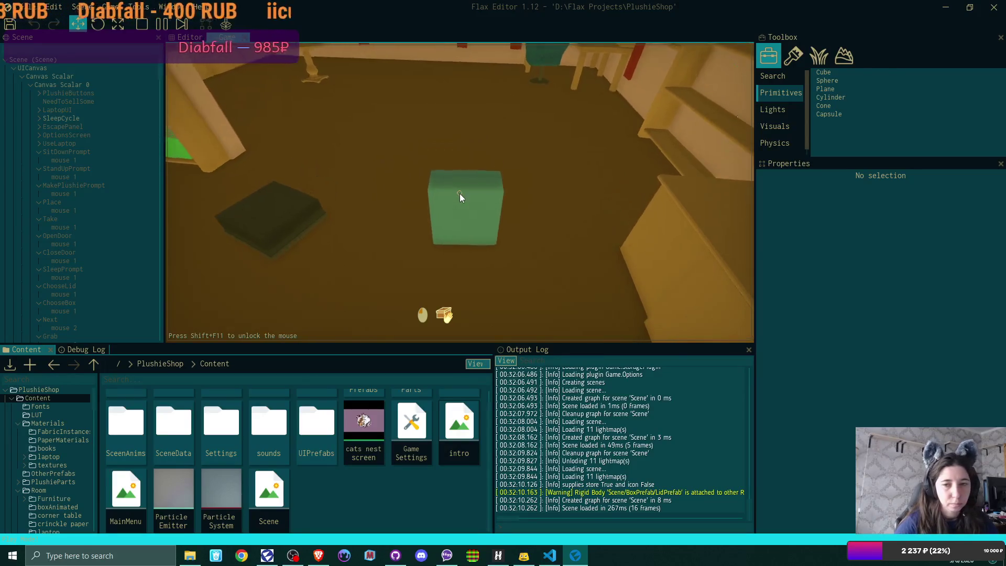
click(460, 192)
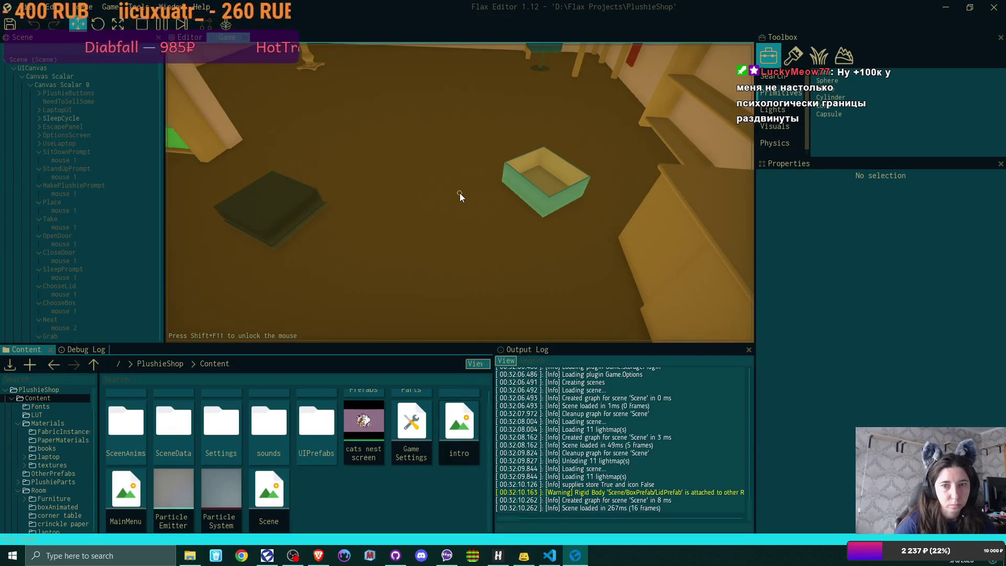
click(460, 193)
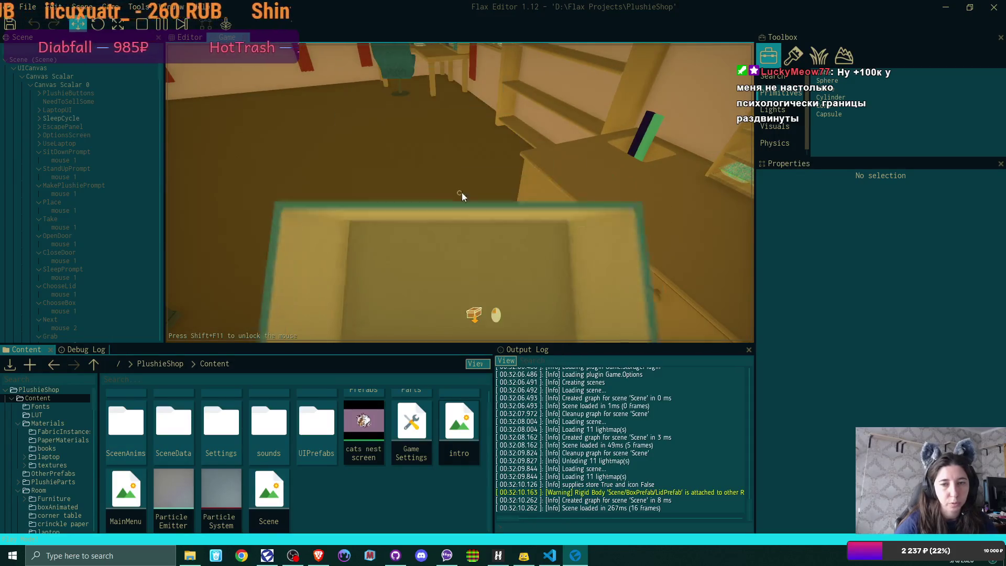
click(460, 192)
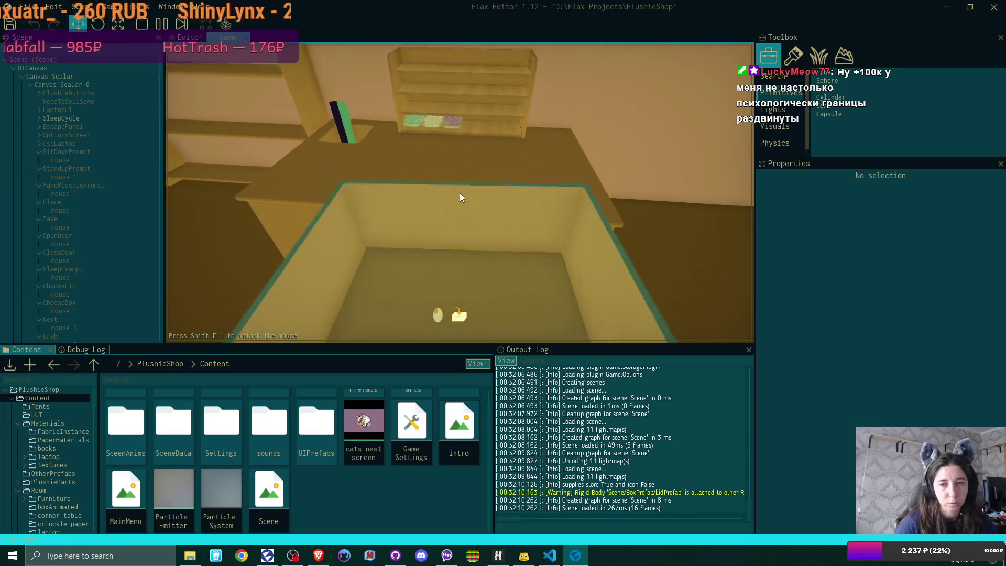
click(460, 193)
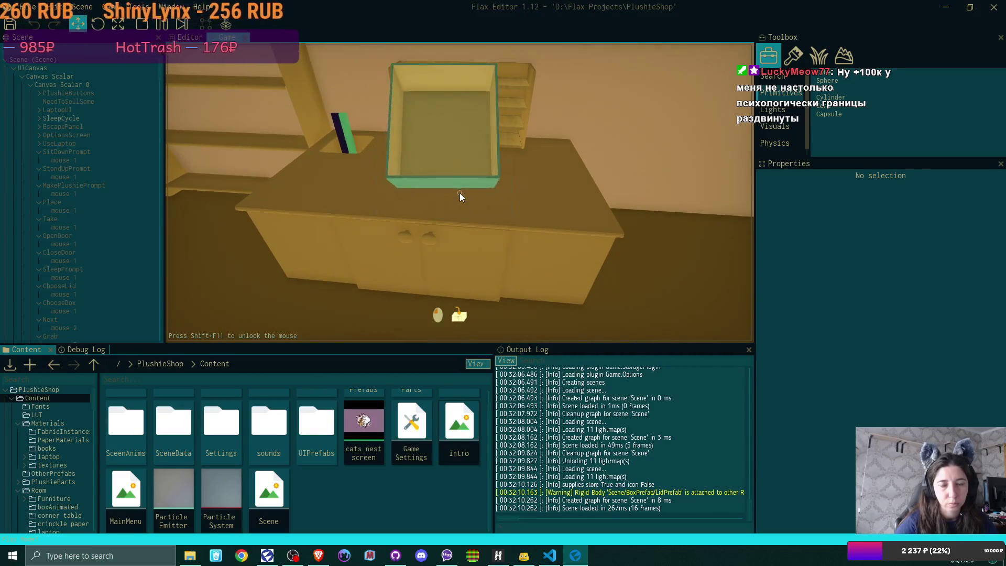
click(460, 192)
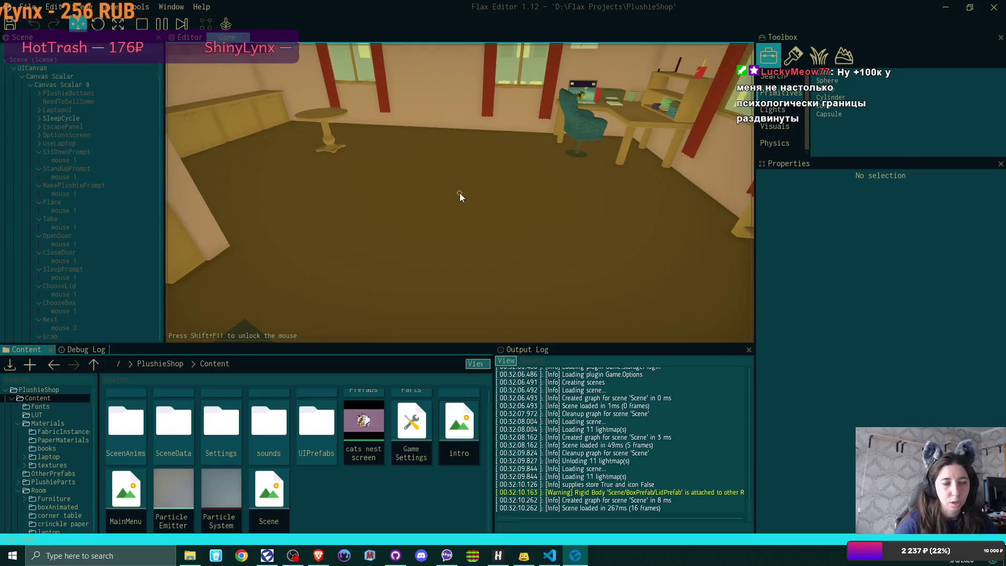
Stop the play test and return to BoxScript in the code editor
key(F5)
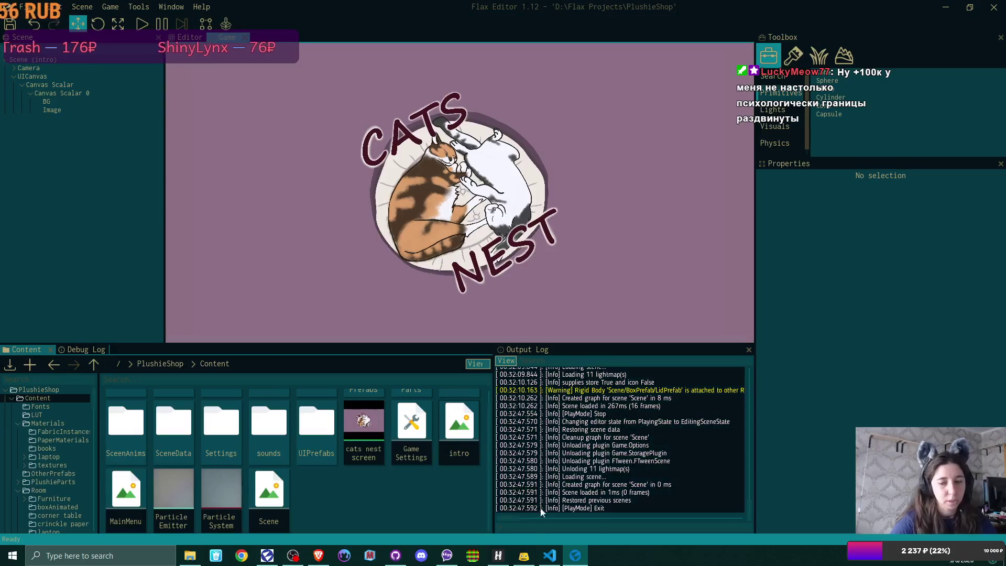
click(549, 556)
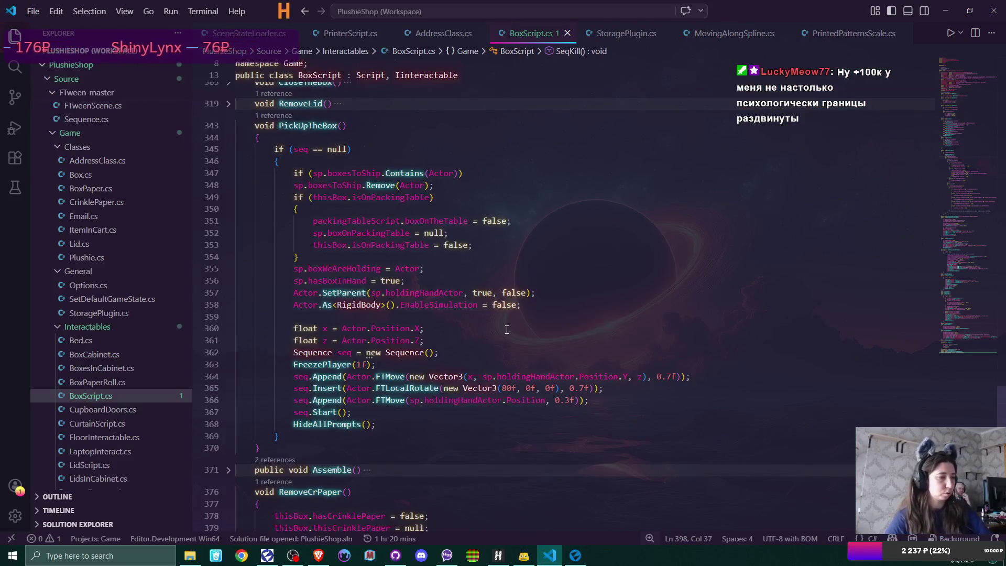
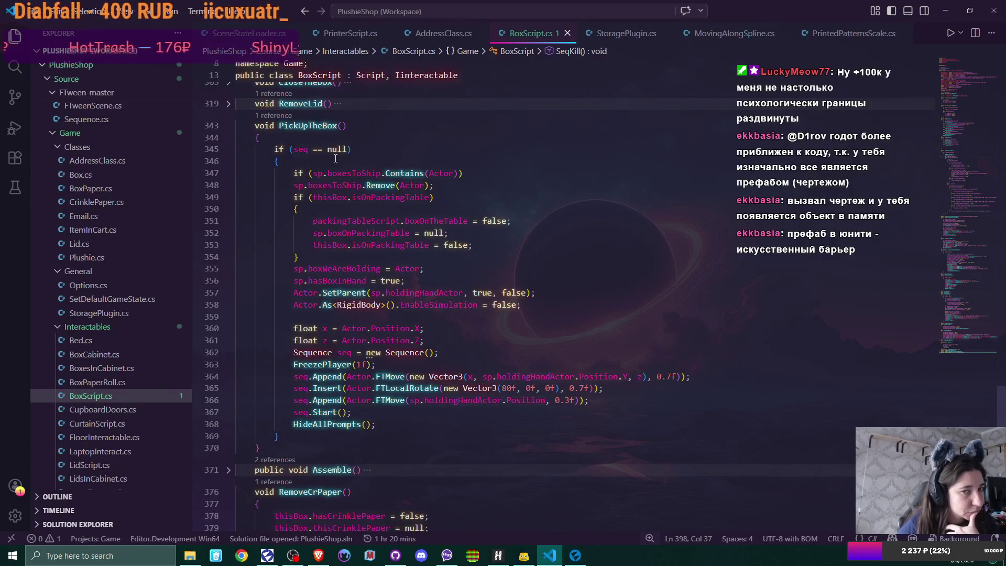
Start a new line at the top of PickUpTheBox's if block for the collider change
click(300, 160)
key(Return)
text(boxCollider.IsActive = false;)
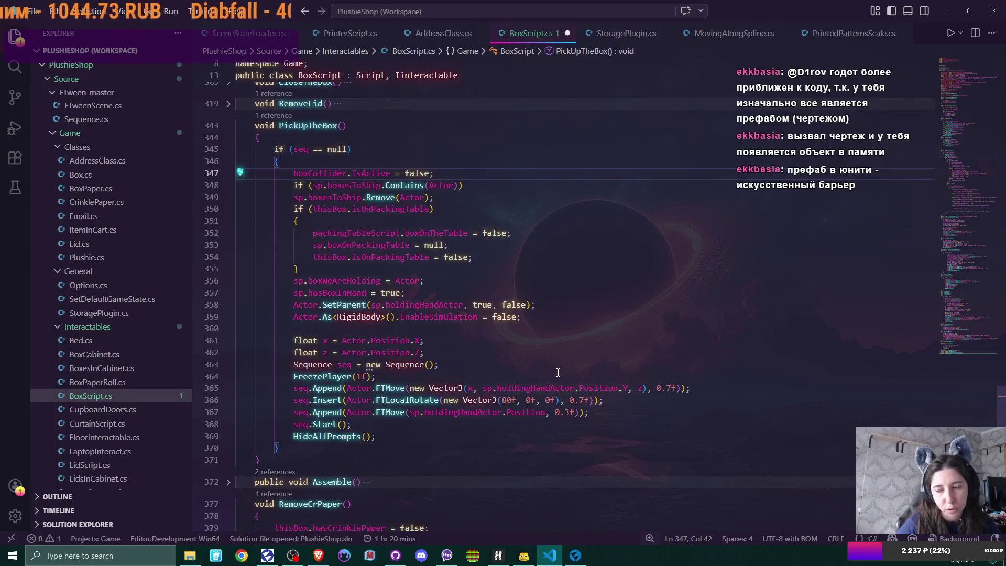
scroll(543, 361, down, 2)
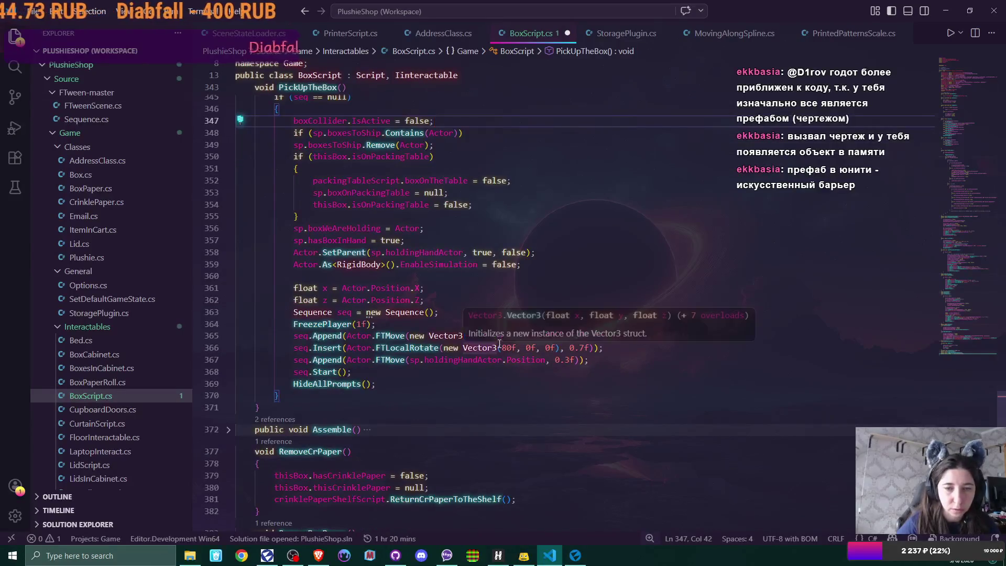
scroll(499, 345, down, 2)
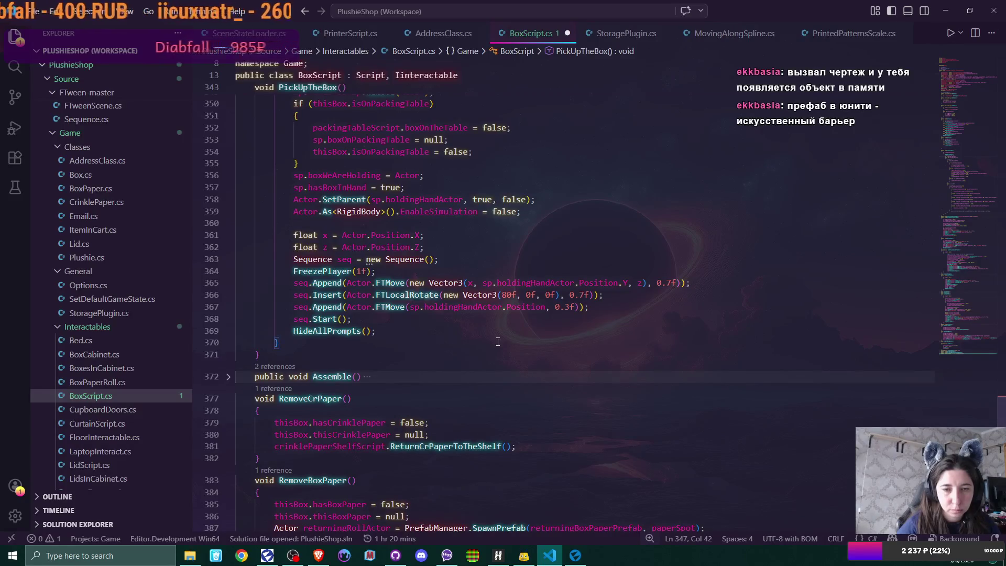
scroll(497, 341, up, 2)
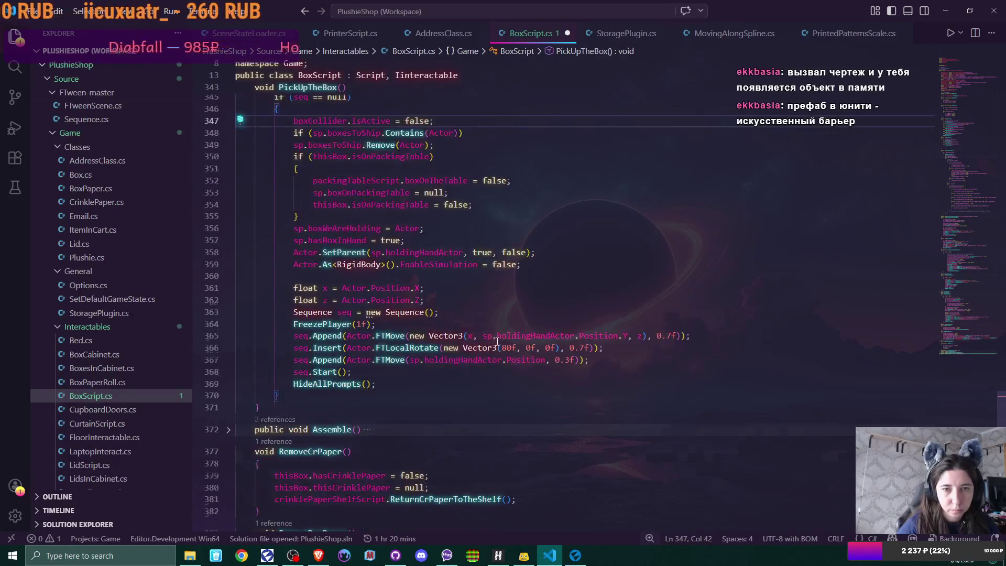
scroll(497, 341, up, 2)
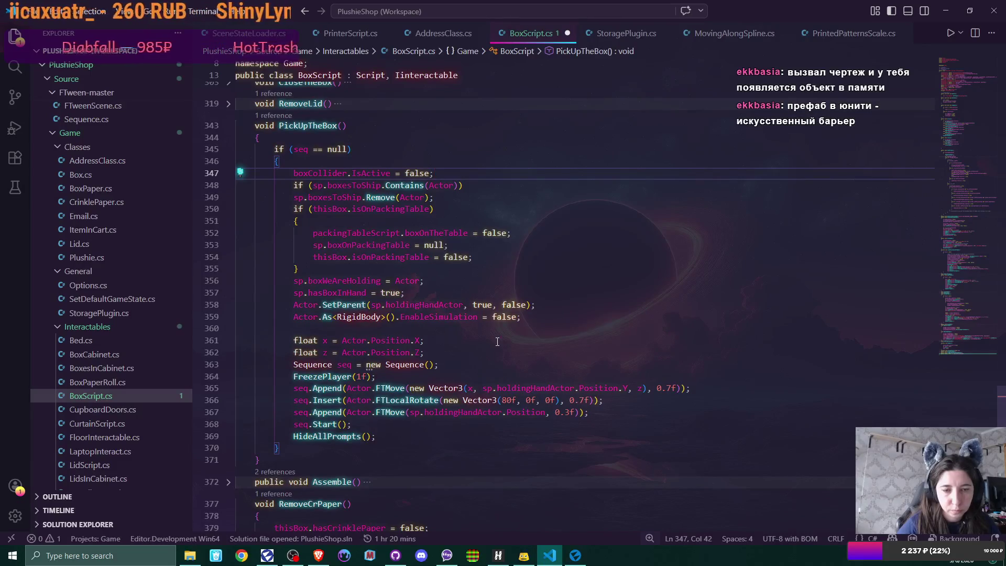
scroll(496, 341, up, 2)
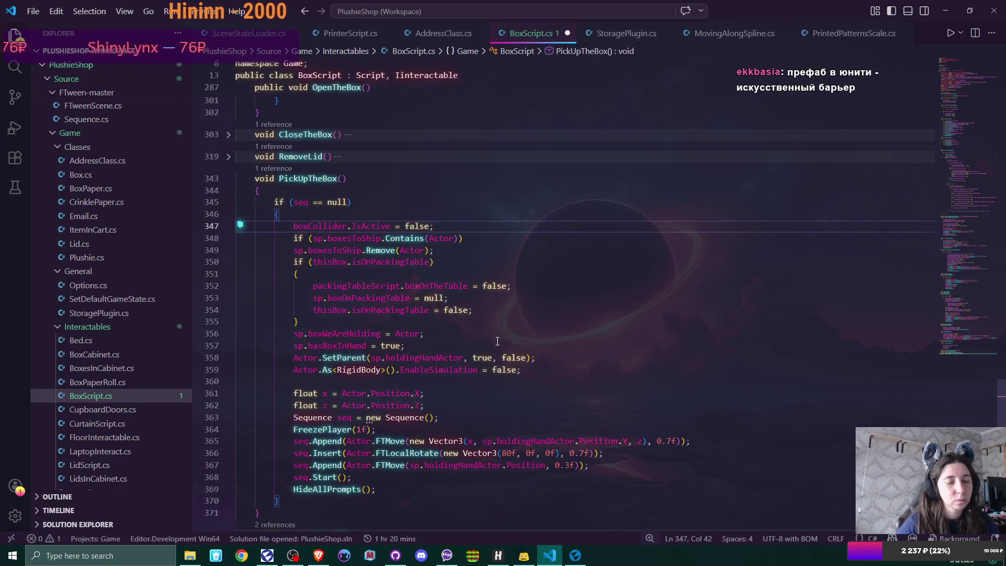
scroll(497, 340, down, 4)
scroll(497, 340, down, 1)
Add an empty line after seq.Start() and select seq.OnComplete(SeqKill); from TakePlushieOutOfTheBox
click(363, 319)
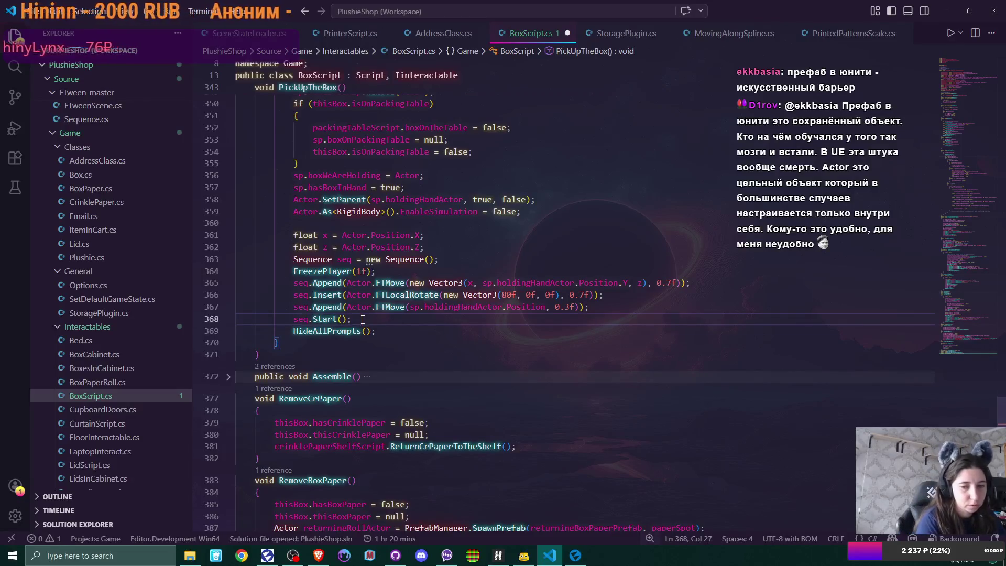
key(Return)
scroll(363, 319, down, 4)
scroll(363, 319, down, 2)
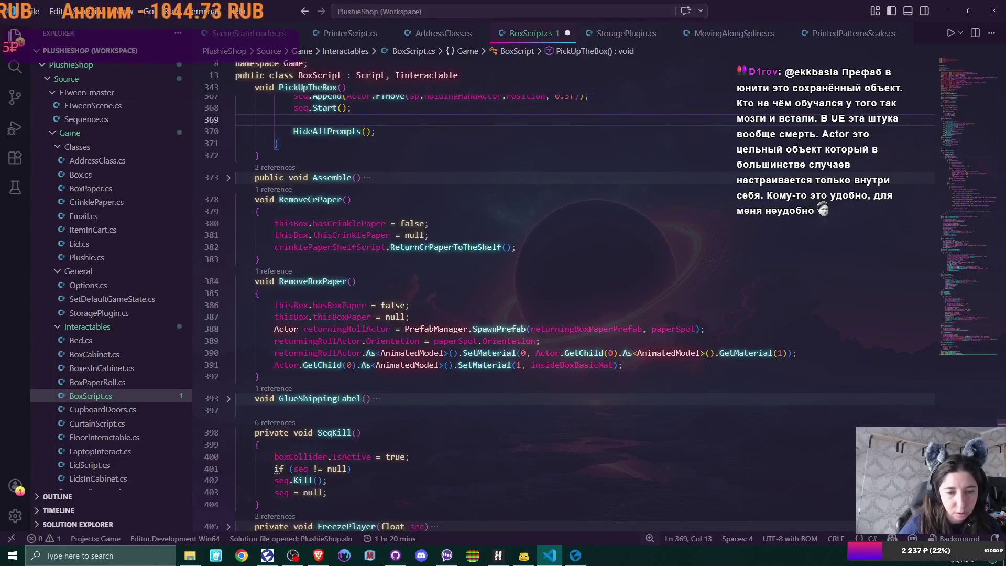
scroll(366, 325, up, 3)
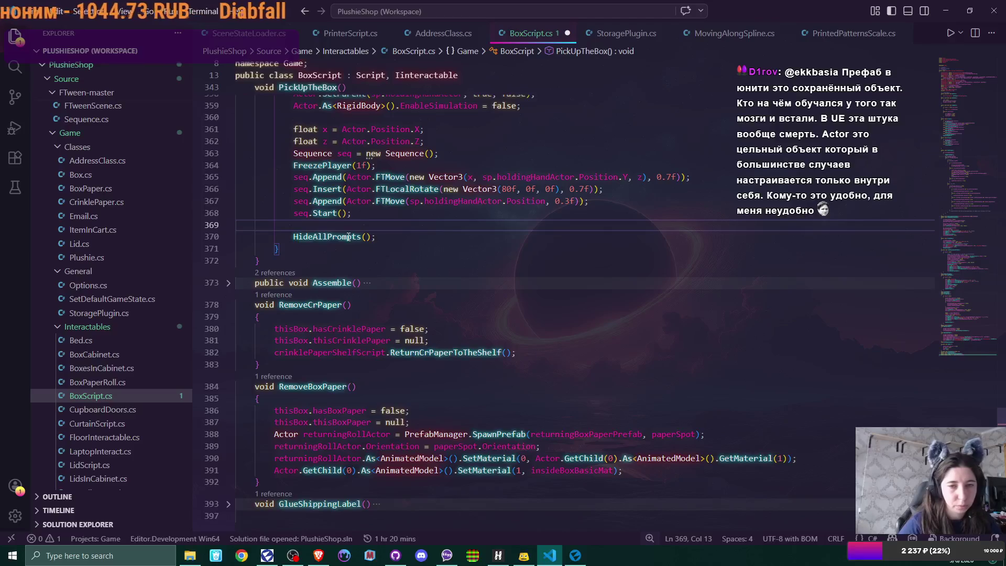
scroll(392, 244, up, 4)
scroll(449, 254, up, 3)
scroll(449, 254, up, 2)
scroll(448, 253, up, 2)
scroll(449, 253, up, 2)
scroll(449, 254, up, 2)
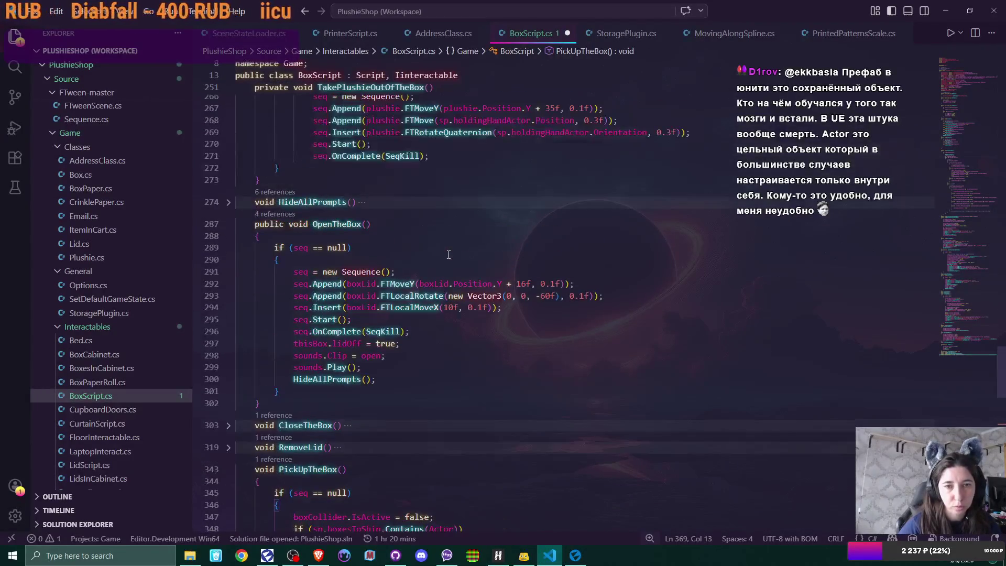
drag(314, 155, 432, 156)
key(ctrl+c)
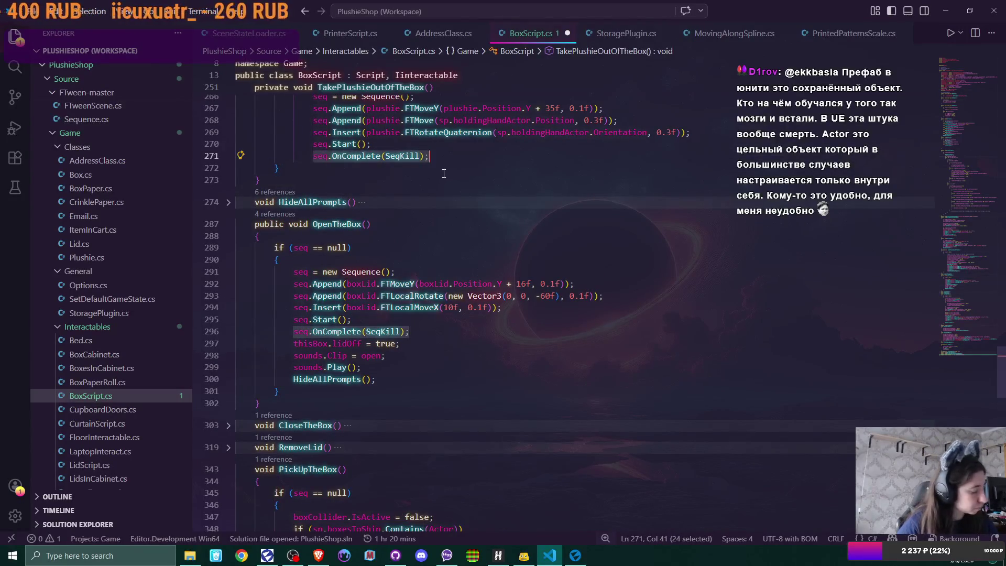
scroll(424, 181, down, 1)
scroll(420, 207, down, 6)
scroll(419, 207, down, 3)
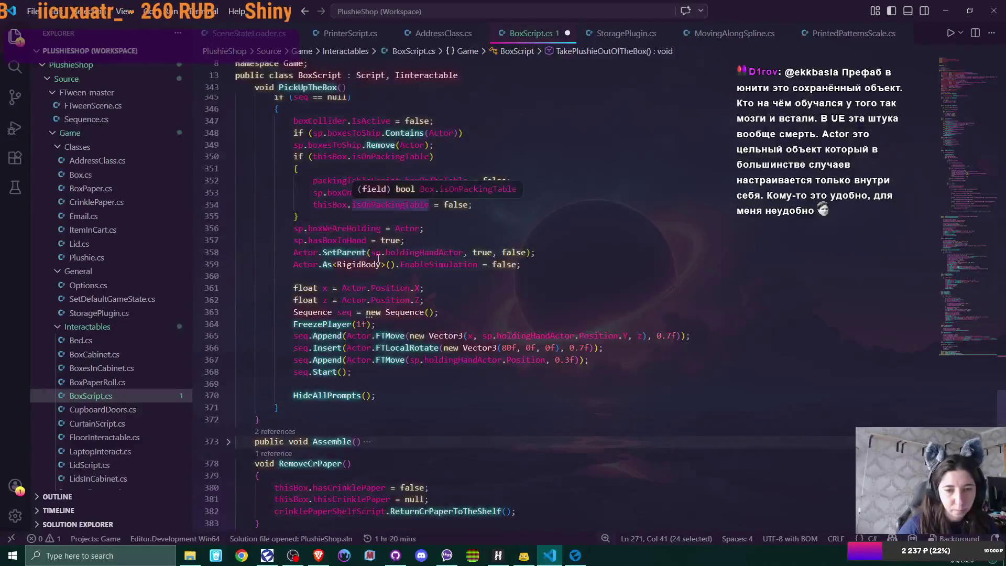
scroll(378, 236, down, 2)
scroll(349, 334, down, 2)
Paste seq.OnComplete(SeqKill); after seq.Start() and align its indentation
click(333, 302)
key(ctrl+v)
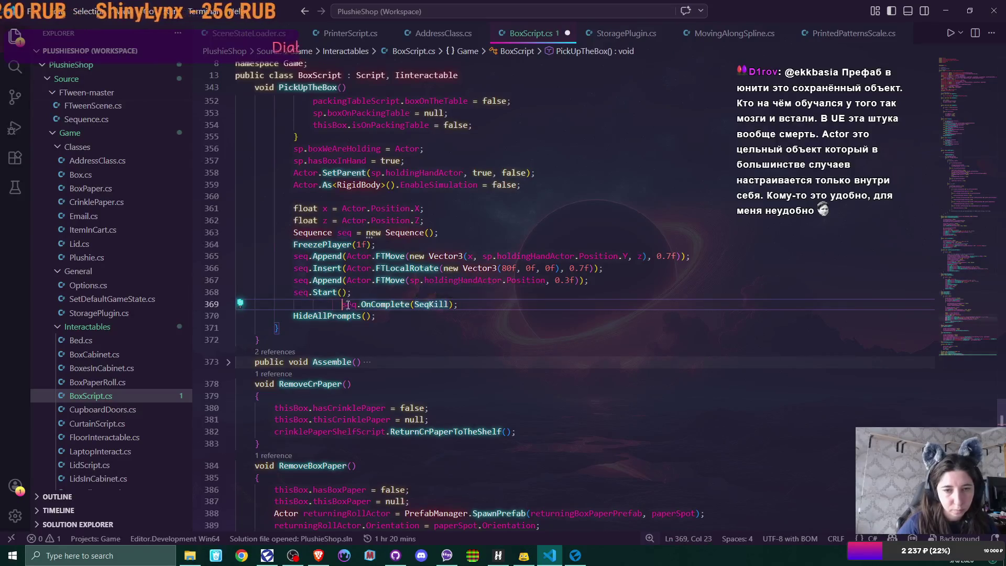
key(Home)
key(BackSpace)
key(BackSpace)
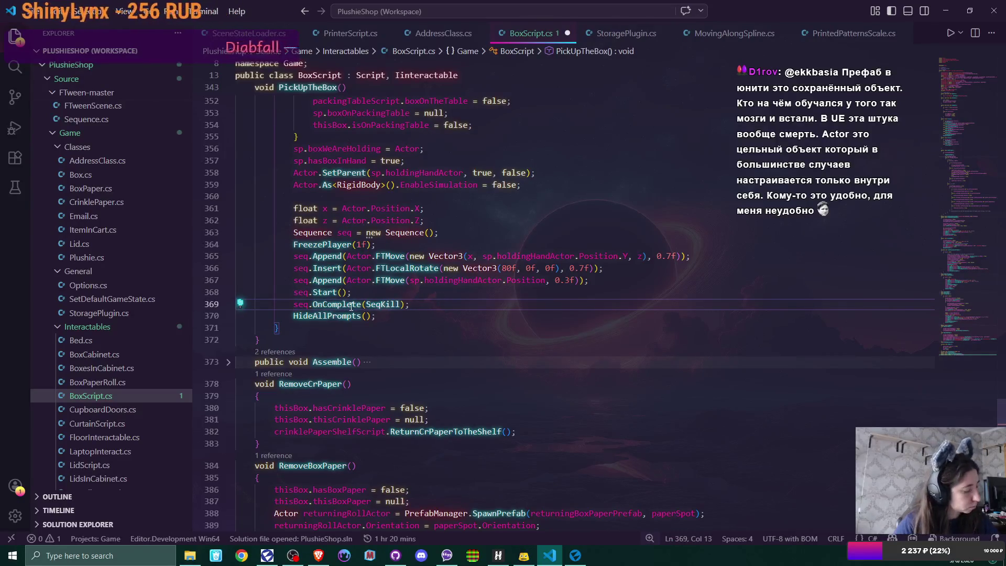
scroll(351, 306, down, 2)
scroll(351, 306, down, 2)
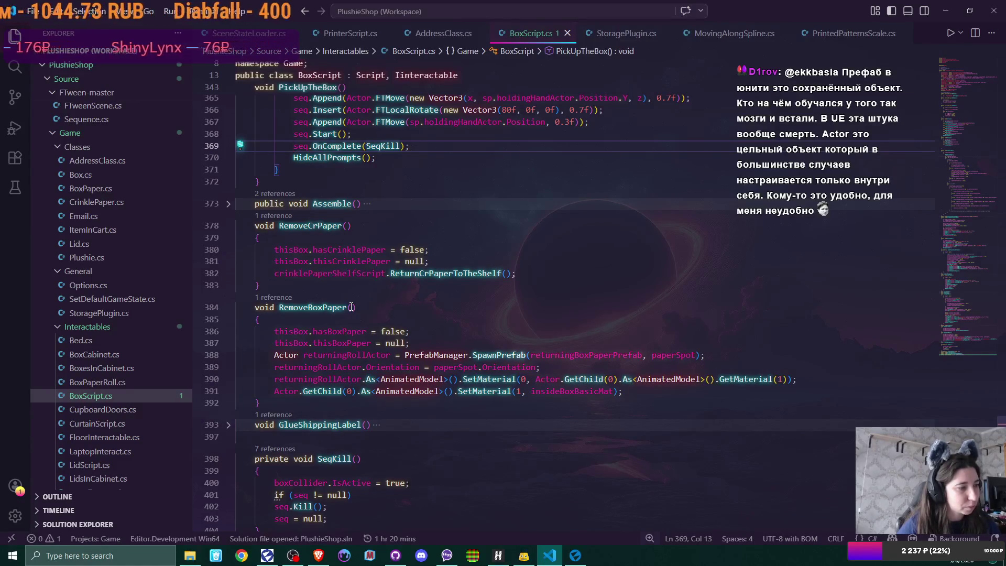
key(End)
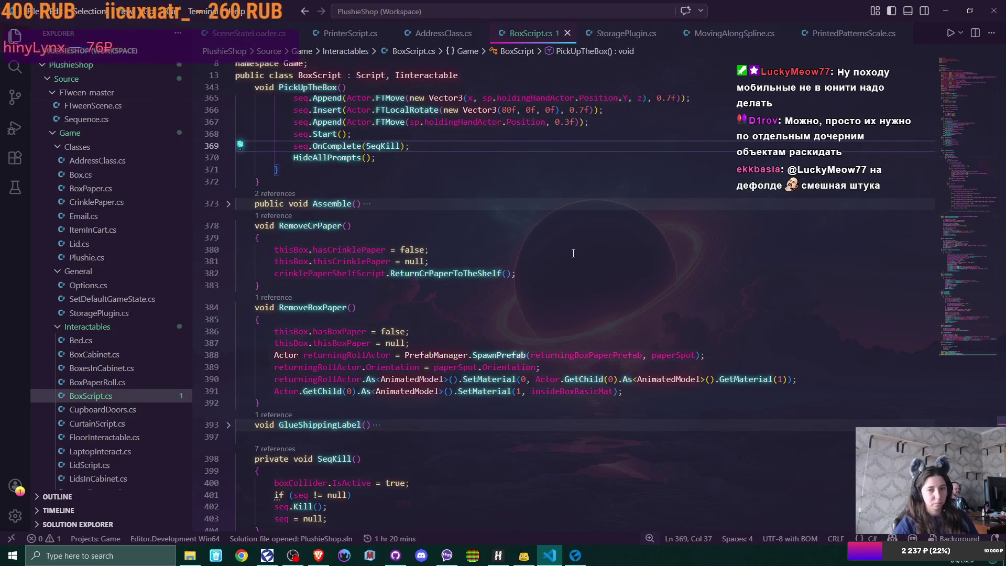
scroll(543, 273, down, 1)
scroll(543, 274, down, 1)
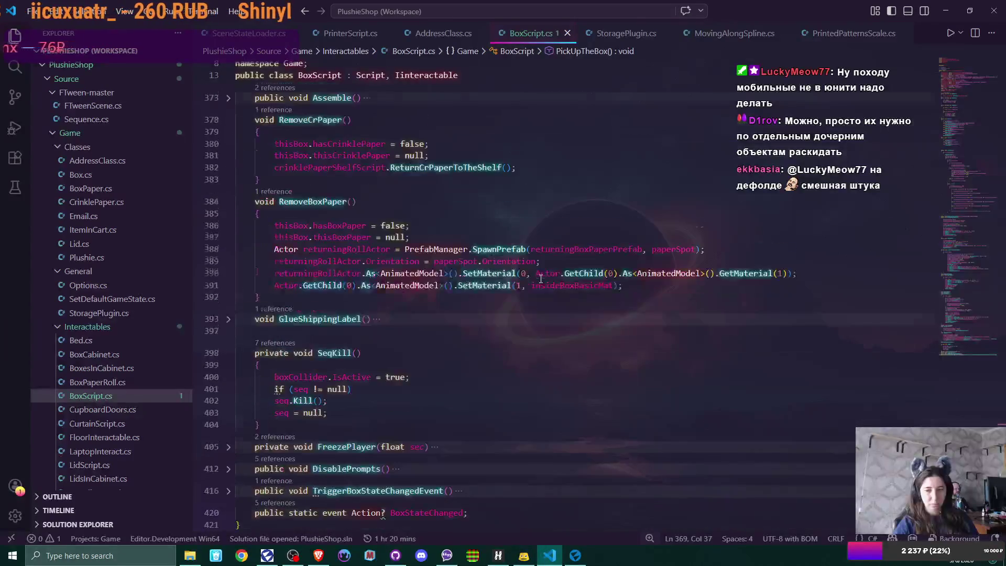
scroll(541, 277, down, 2)
scroll(541, 278, up, 1)
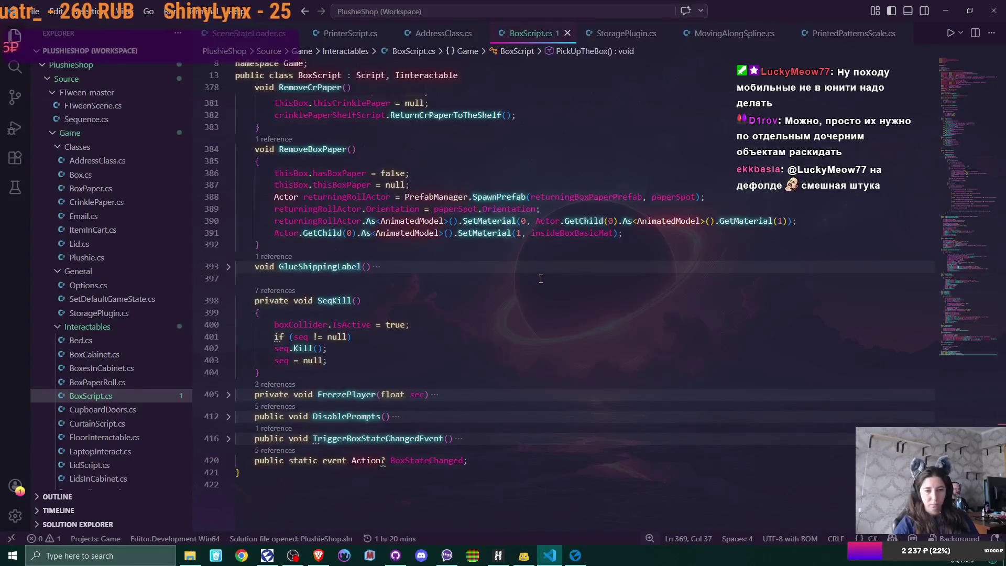
scroll(540, 278, up, 2)
scroll(541, 278, up, 4)
scroll(541, 278, up, 2)
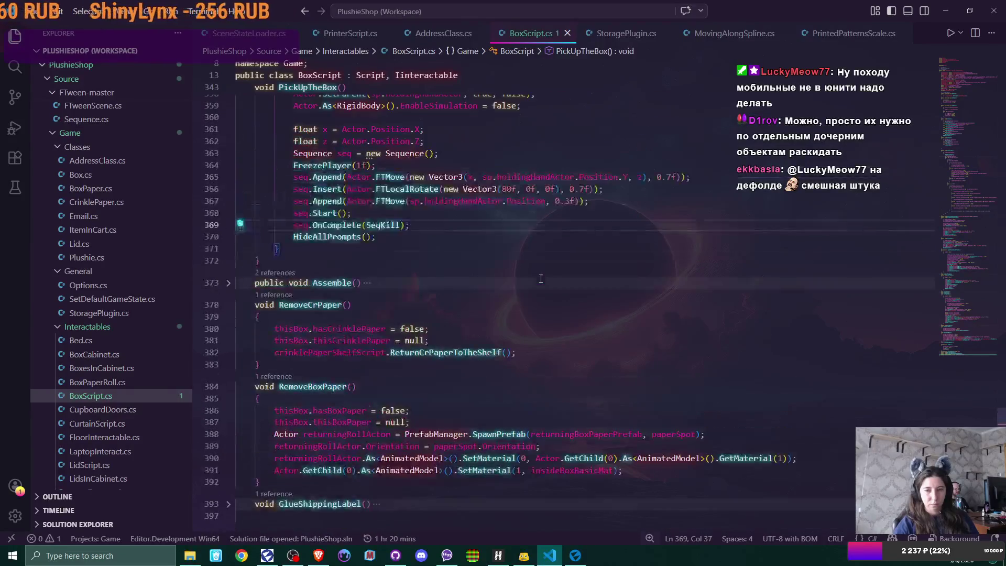
scroll(541, 279, up, 1)
scroll(541, 278, up, 3)
scroll(540, 278, up, 3)
scroll(541, 278, up, 3)
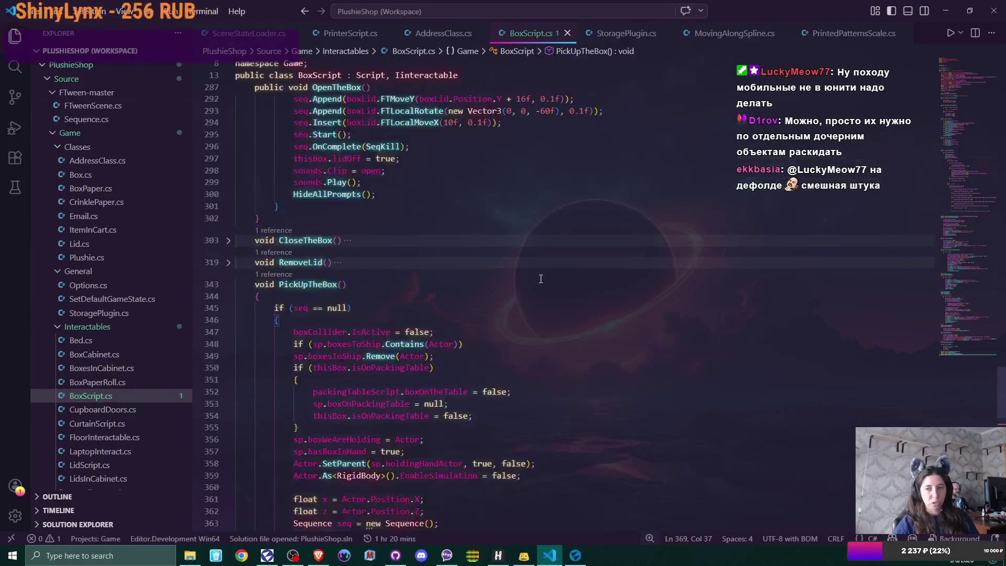
scroll(541, 278, up, 3)
scroll(540, 278, up, 3)
scroll(541, 279, up, 1)
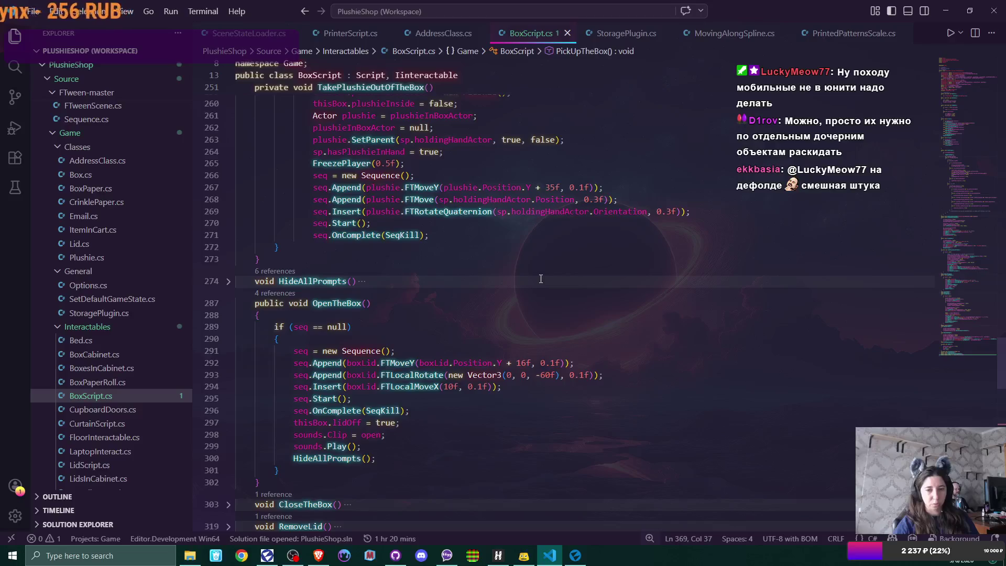
scroll(541, 278, up, 2)
scroll(541, 279, up, 5)
scroll(539, 283, up, 3)
scroll(538, 287, up, 1)
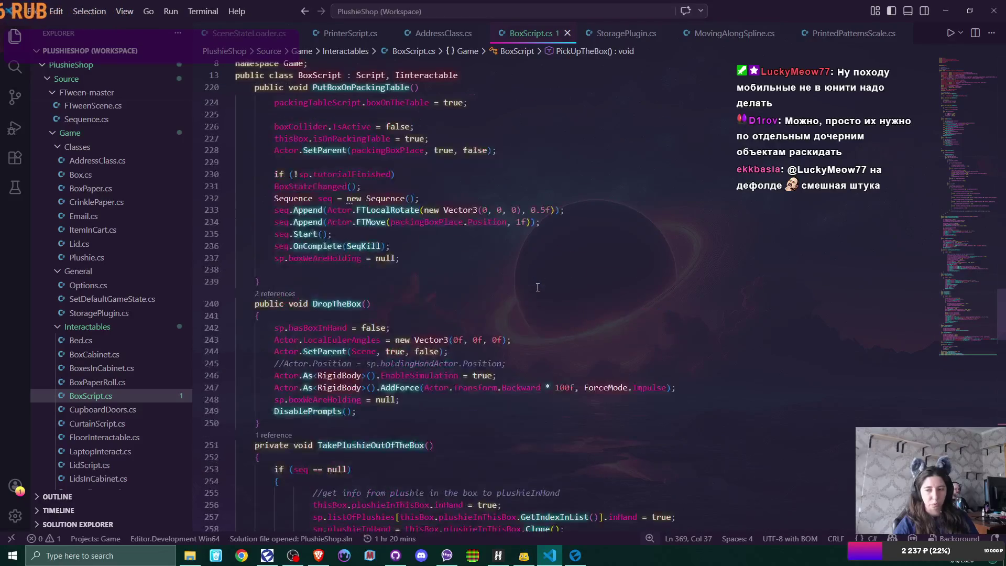
scroll(537, 286, up, 4)
scroll(537, 287, up, 6)
scroll(536, 287, up, 8)
scroll(534, 285, up, 8)
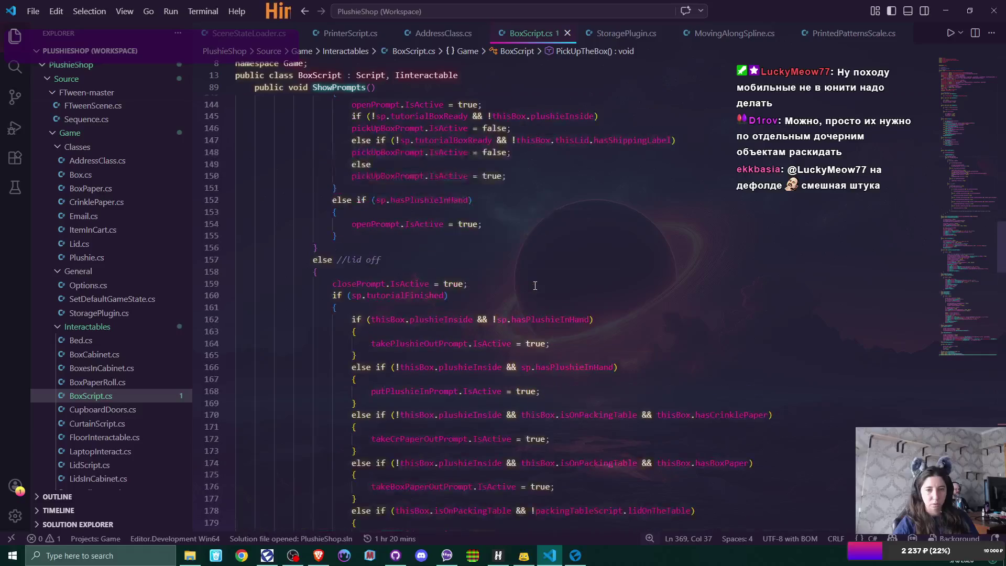
scroll(535, 285, up, 2)
scroll(534, 285, up, 2)
scroll(534, 285, up, 3)
scroll(534, 286, up, 1)
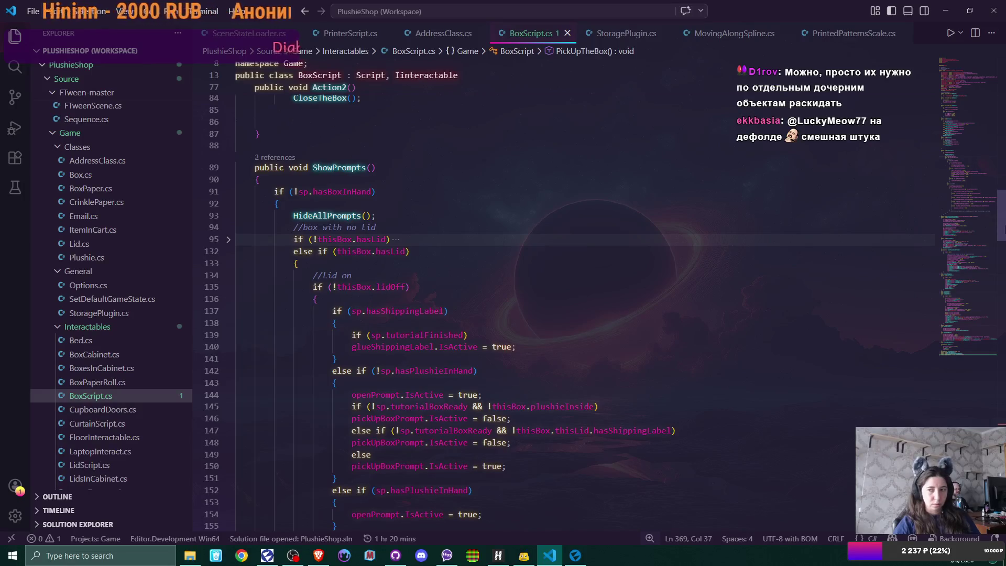
scroll(535, 286, down, 5)
scroll(487, 353, down, 20)
scroll(432, 441, down, 20)
scroll(382, 518, down, 20)
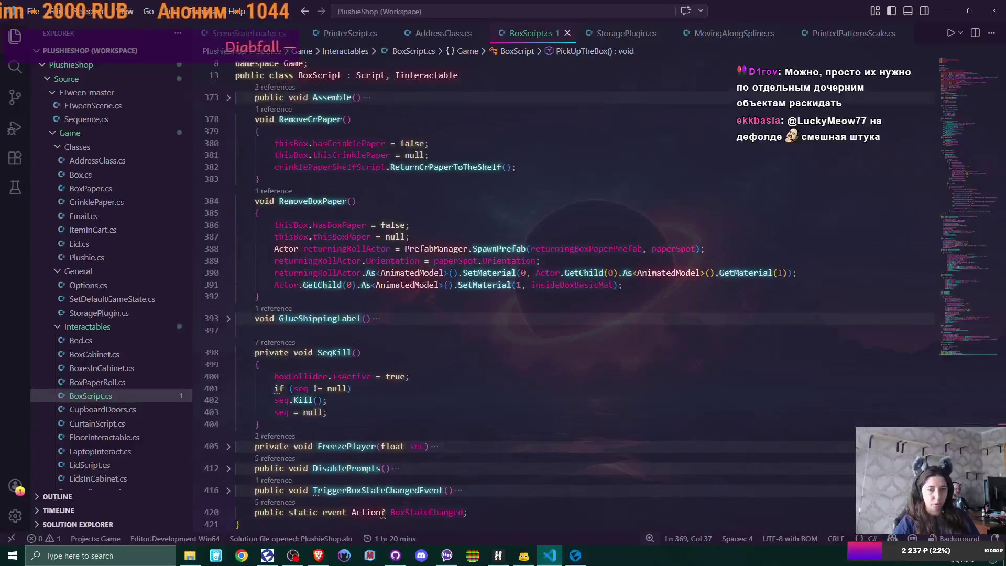
scroll(368, 218, up, 7)
scroll(503, 283, up, 5)
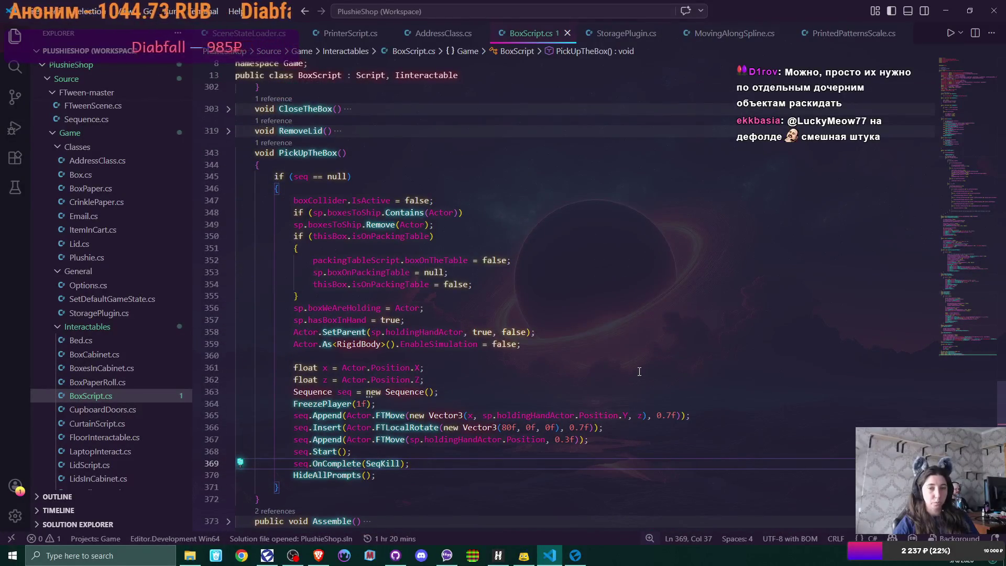
scroll(653, 343, down, 2)
scroll(630, 322, down, 4)
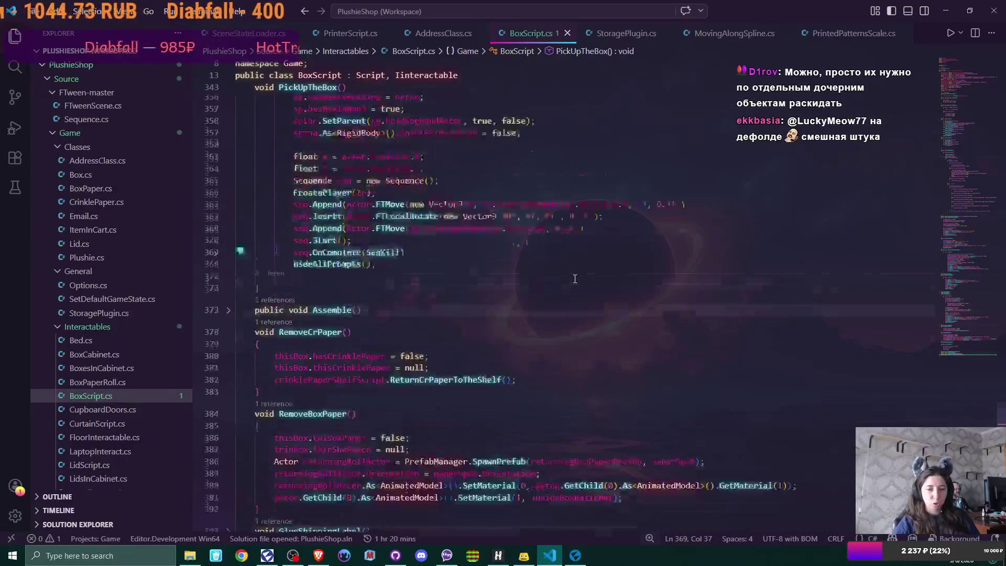
scroll(575, 278, down, 3)
scroll(574, 279, down, 2)
scroll(574, 278, down, 3)
scroll(574, 278, up, 5)
scroll(575, 279, up, 3)
scroll(575, 278, up, 5)
scroll(574, 278, up, 3)
scroll(574, 279, up, 2)
scroll(574, 279, up, 6)
scroll(572, 279, up, 3)
scroll(572, 278, up, 2)
scroll(572, 279, up, 3)
scroll(572, 279, up, 2)
scroll(573, 280, up, 3)
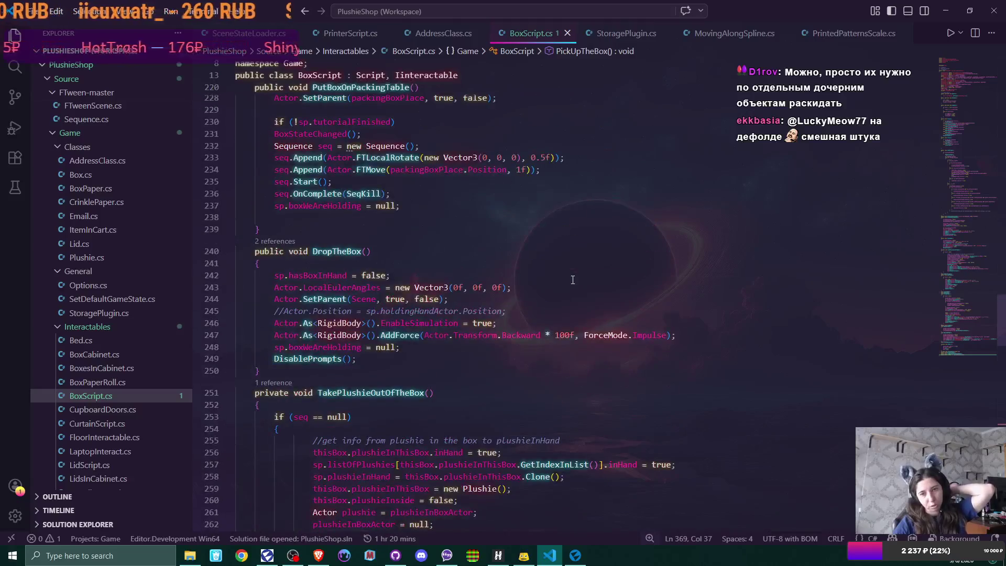
Save BoxScript.cs with the 1000f backward impulse and switch to Flax Editor
click(578, 326)
text(0)
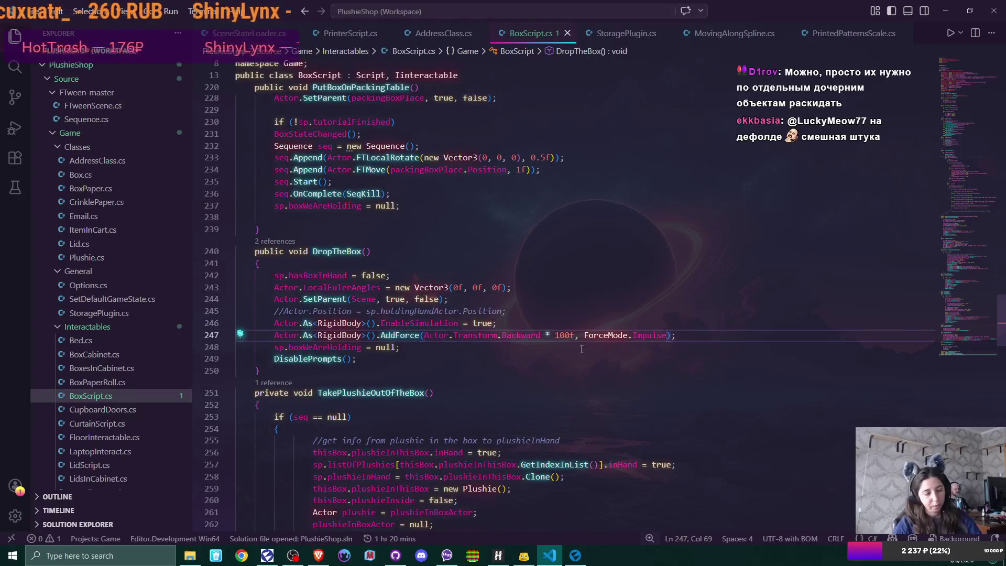
key(End)
key(ctrl+s)
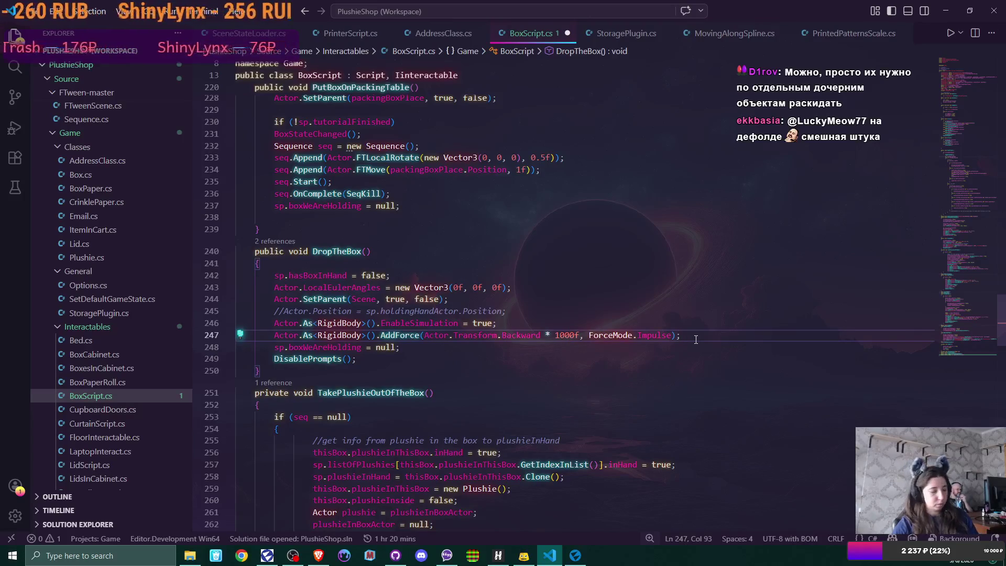
key(alt+Tab)
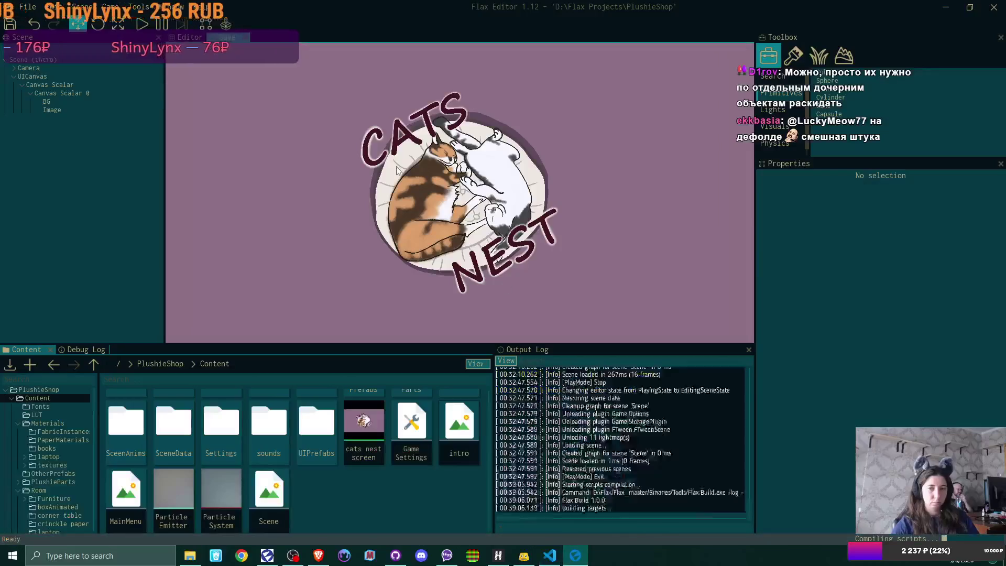
Play PlushieShop and load the saved game
click(142, 25)
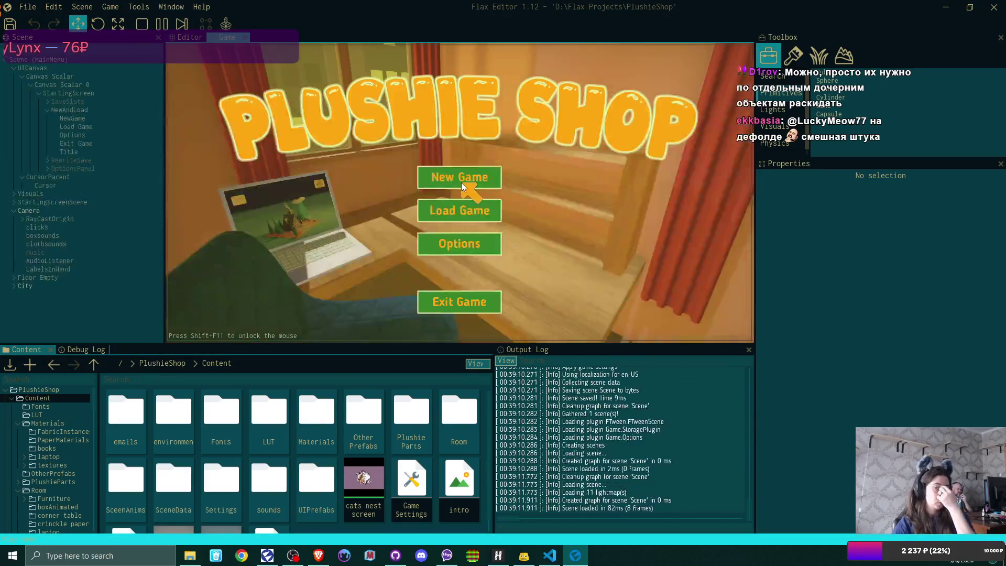
click(468, 213)
click(484, 178)
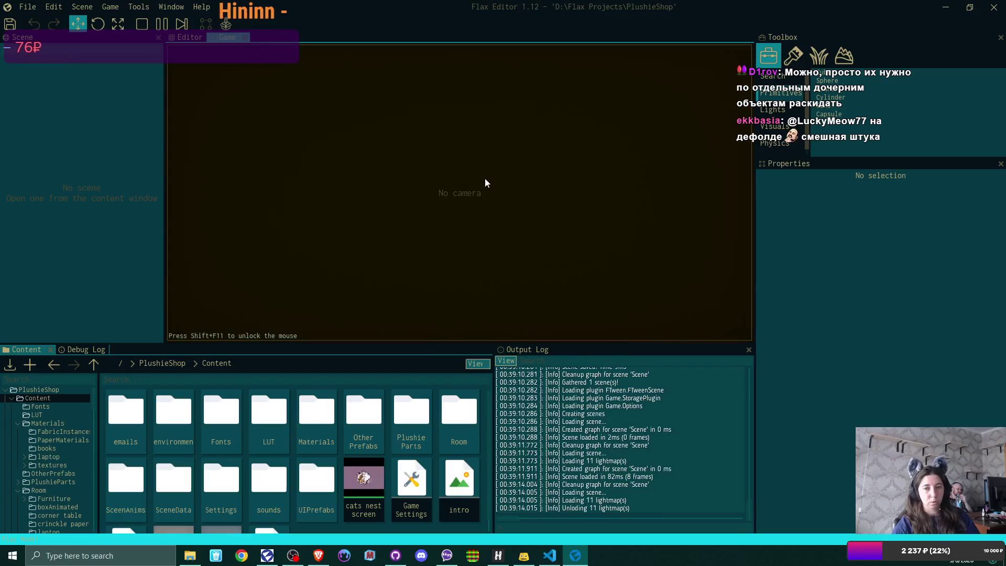
Walk to the green box, pick it up, drop it, then pick it up and set it down again
key(w)
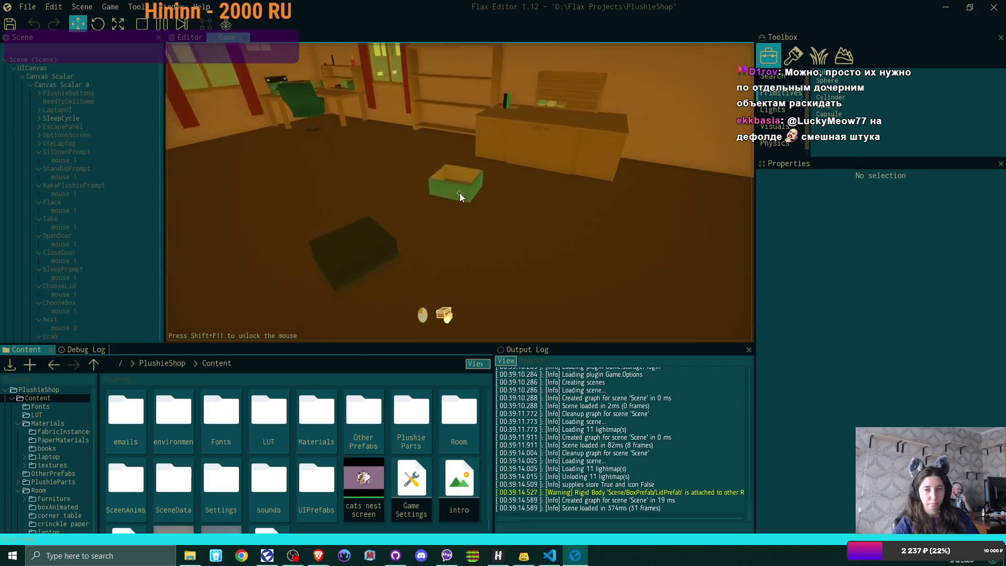
click(460, 193)
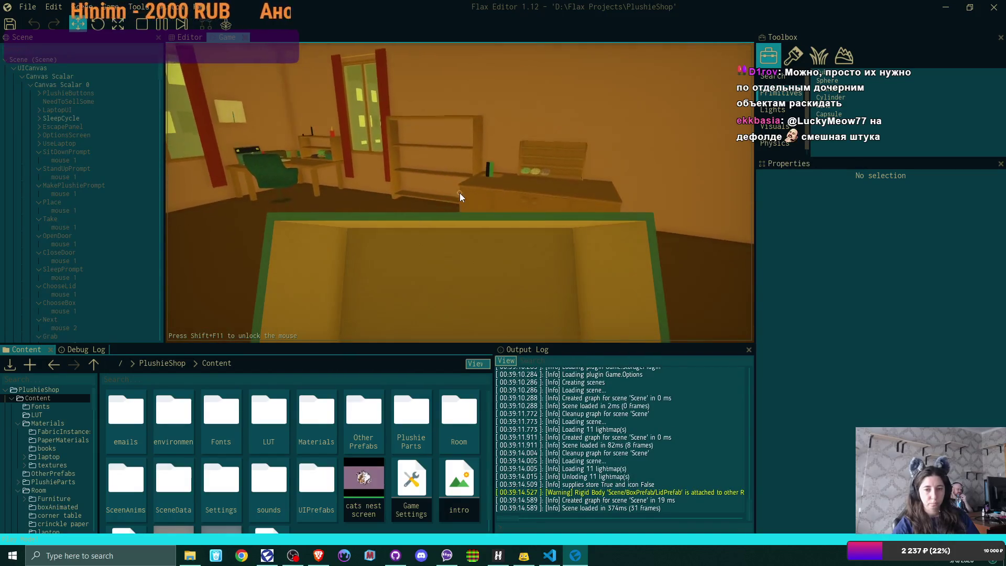
click(460, 192)
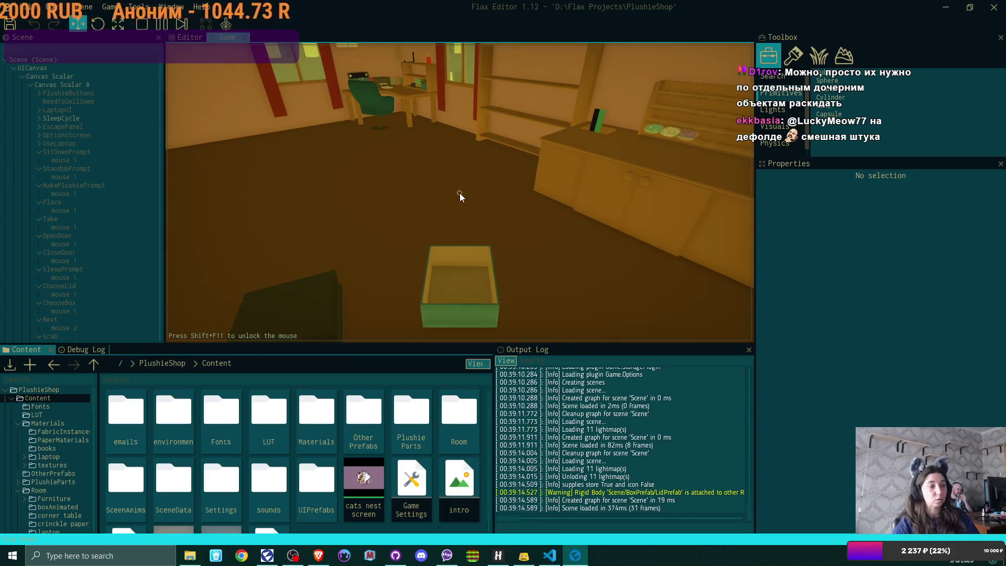
key(w)
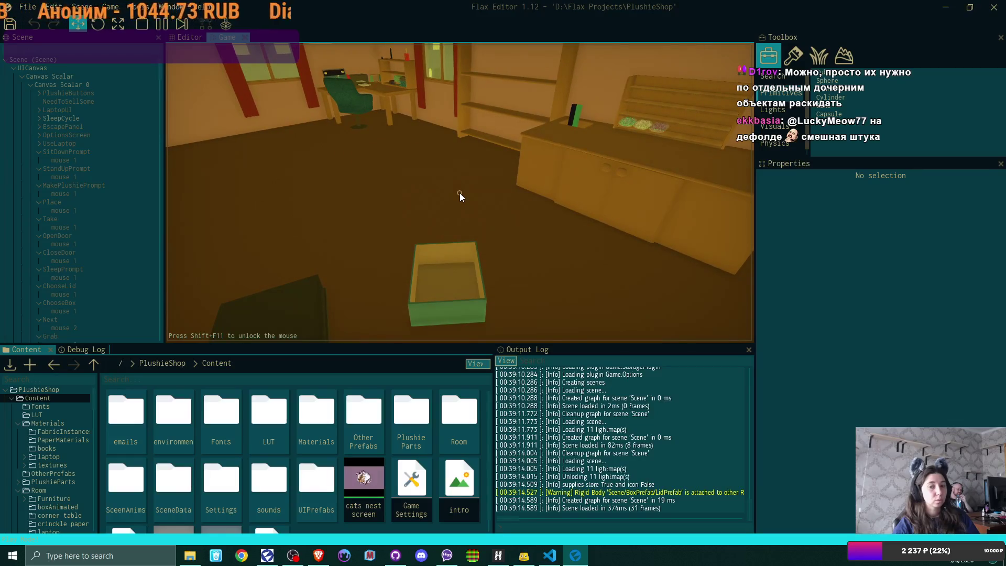
click(459, 192)
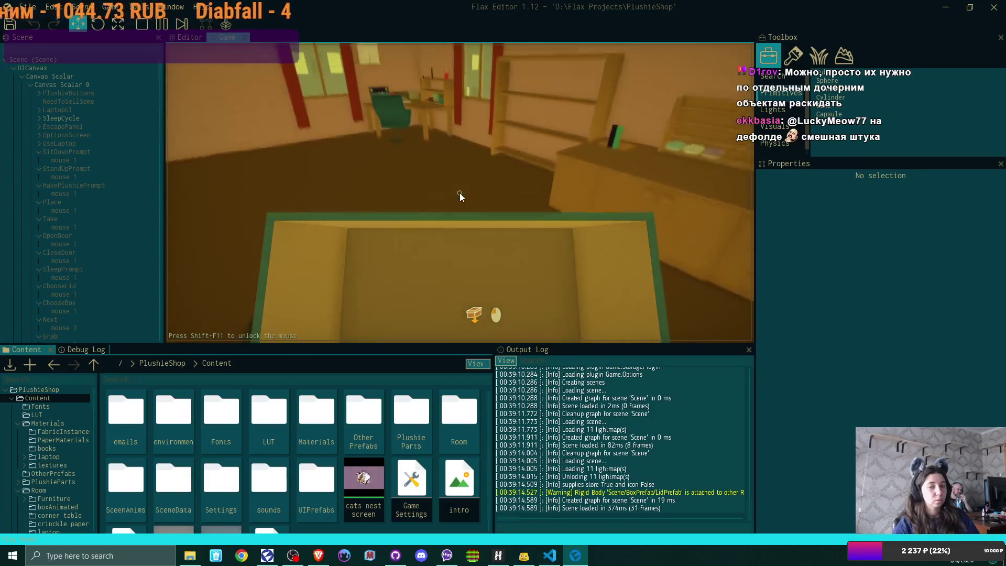
click(460, 193)
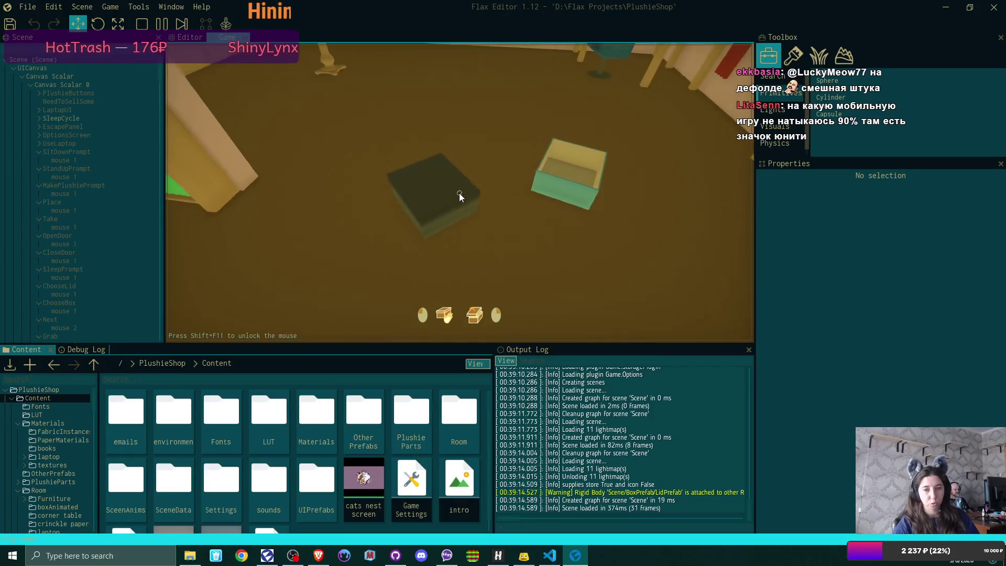
Open the dark box to show the plushie, close its lid, then pick the box up
click(460, 192)
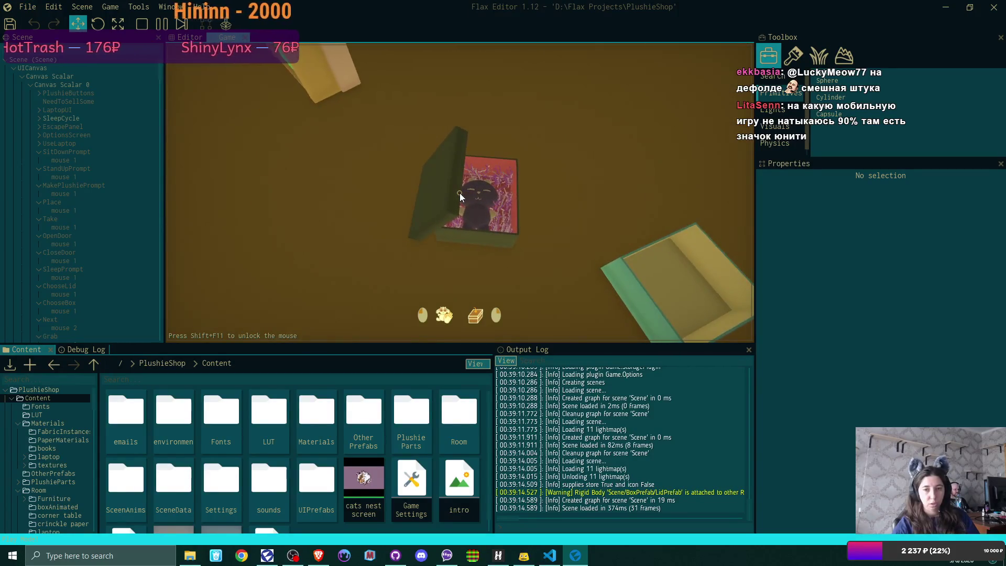
click(460, 192)
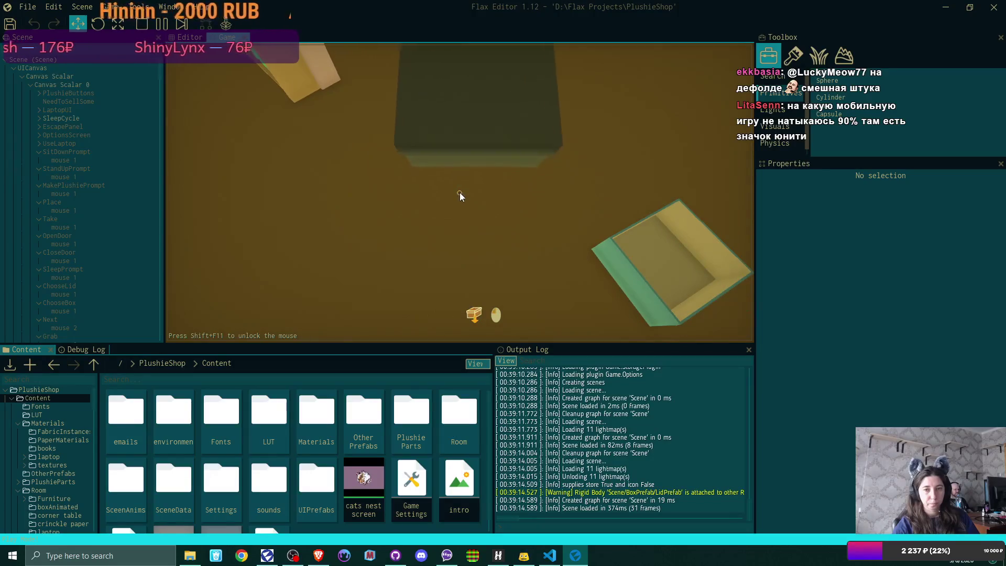
click(460, 193)
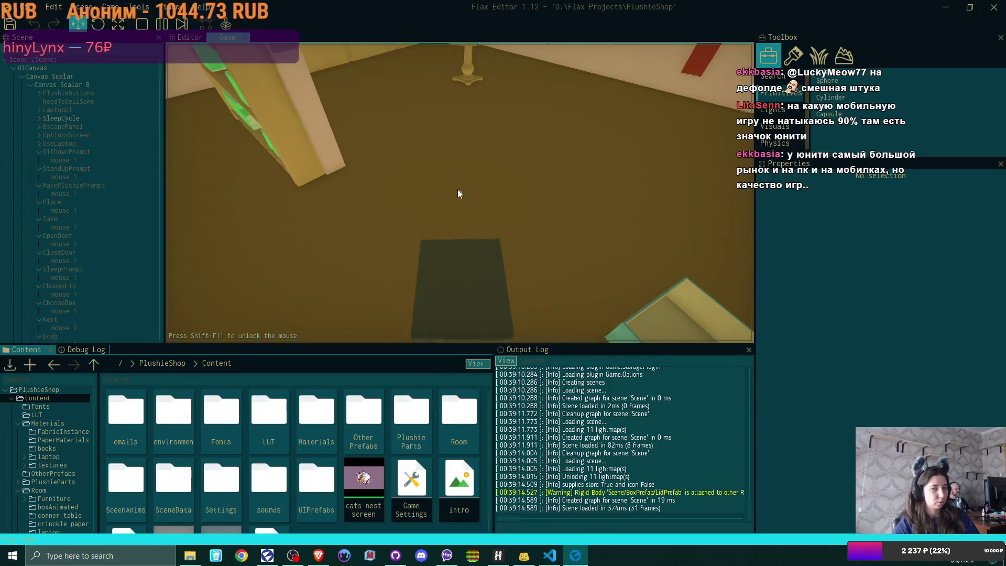
Walk back and forth around the room and bookshelves, then stop the game with F5
key(s)
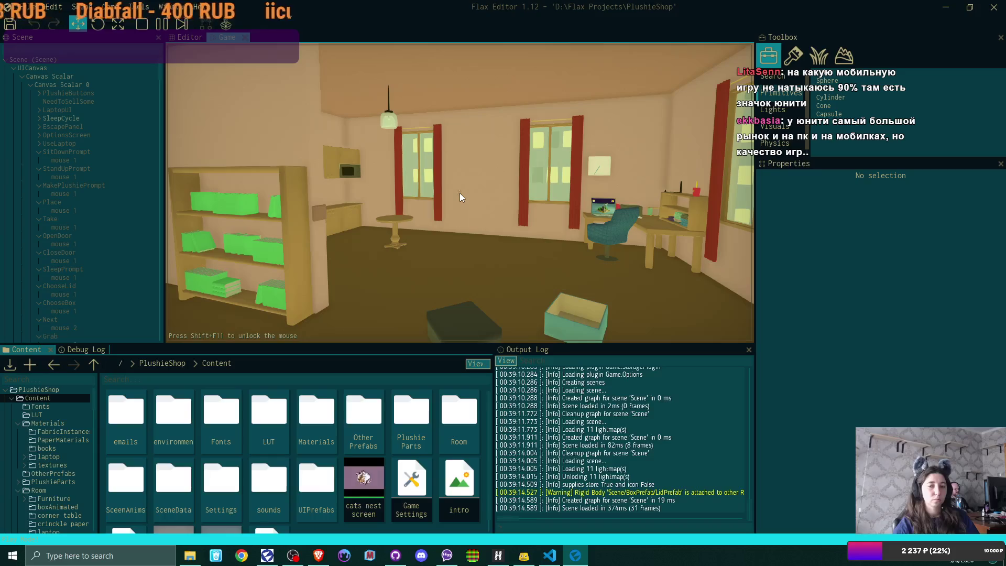
key(w)
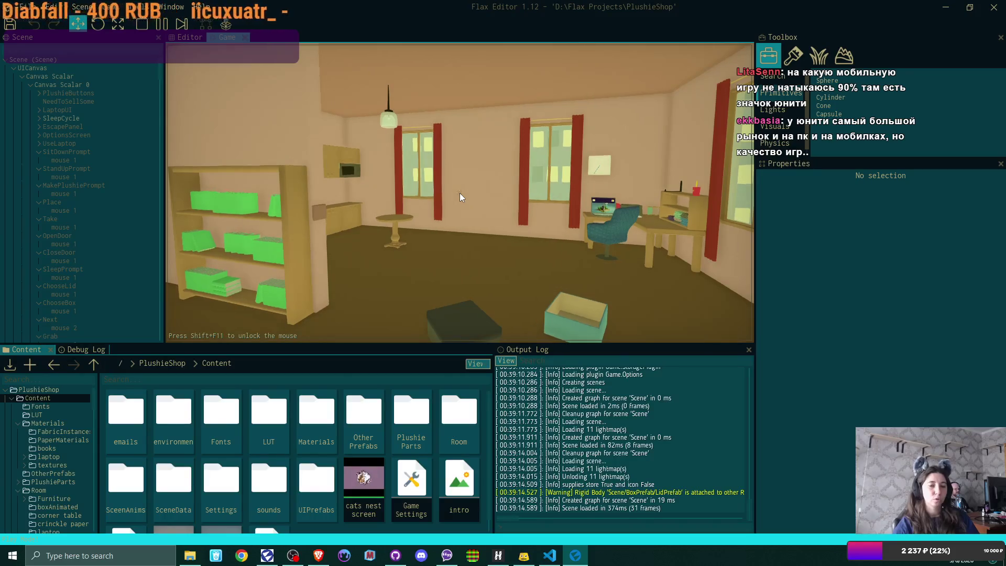
key(s)
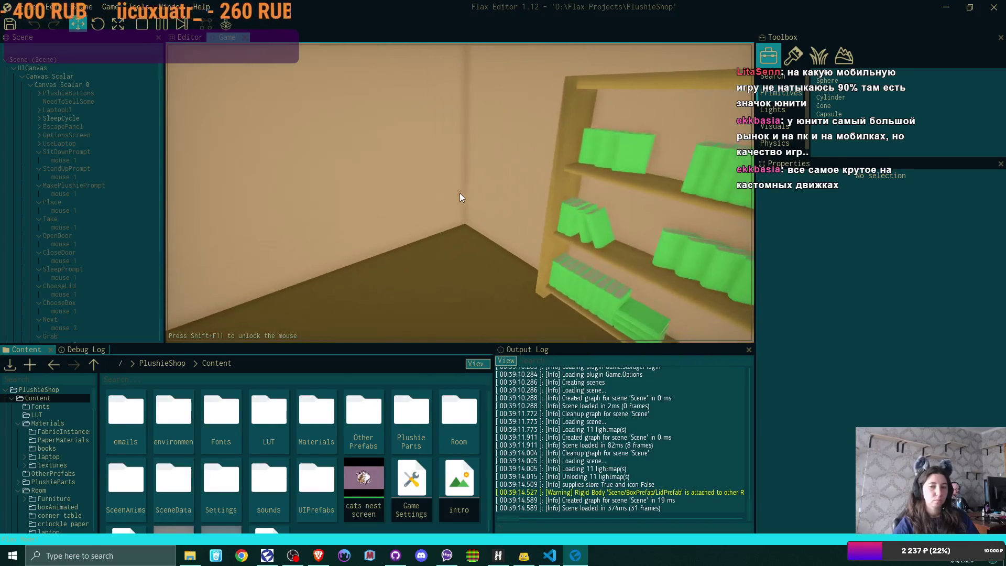
key(w)
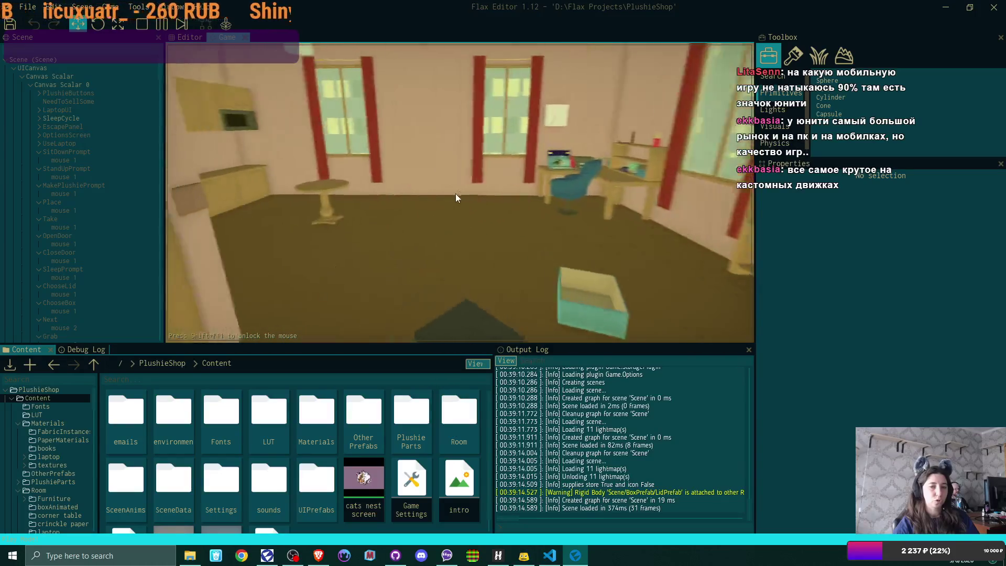
key(s)
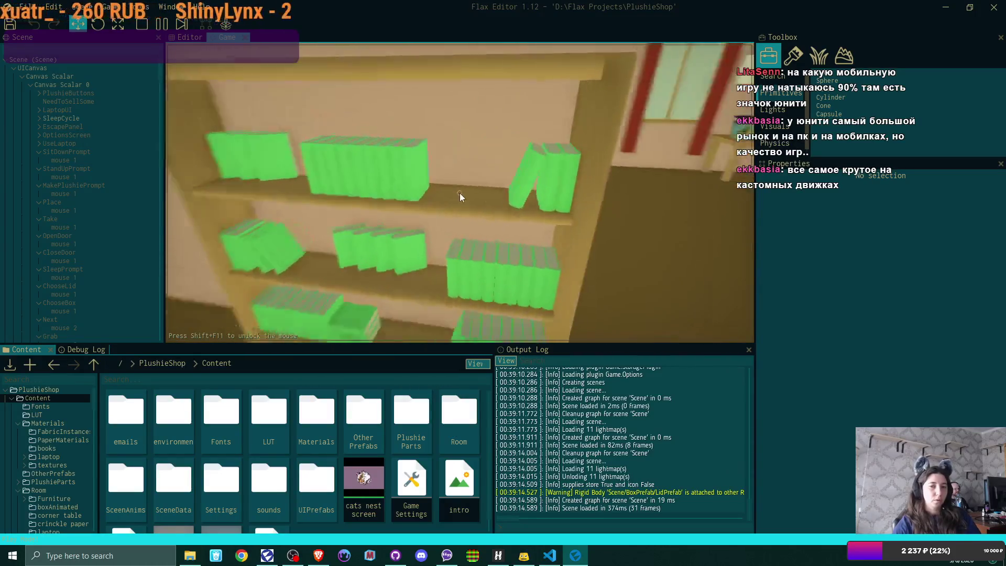
key(w)
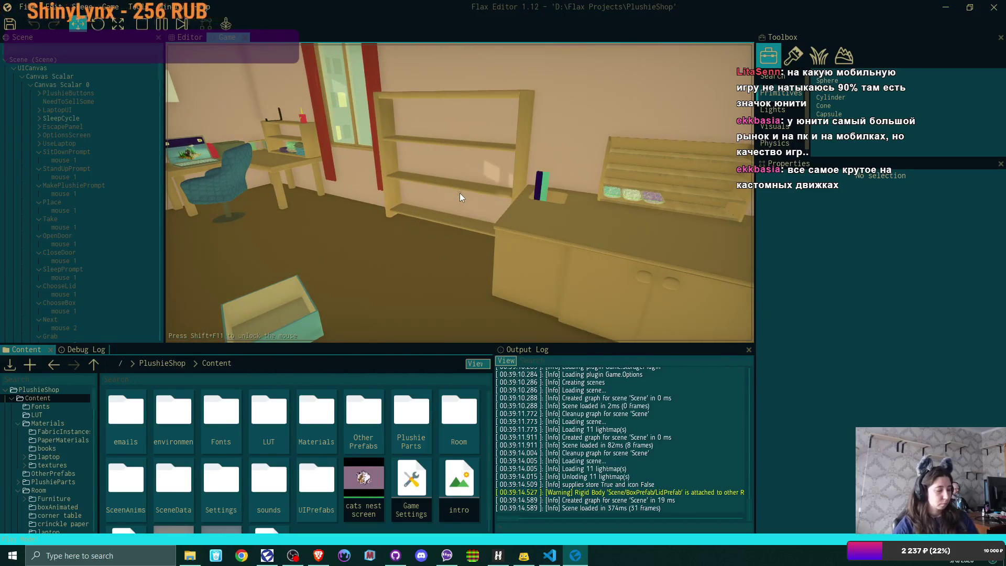
key(F5)
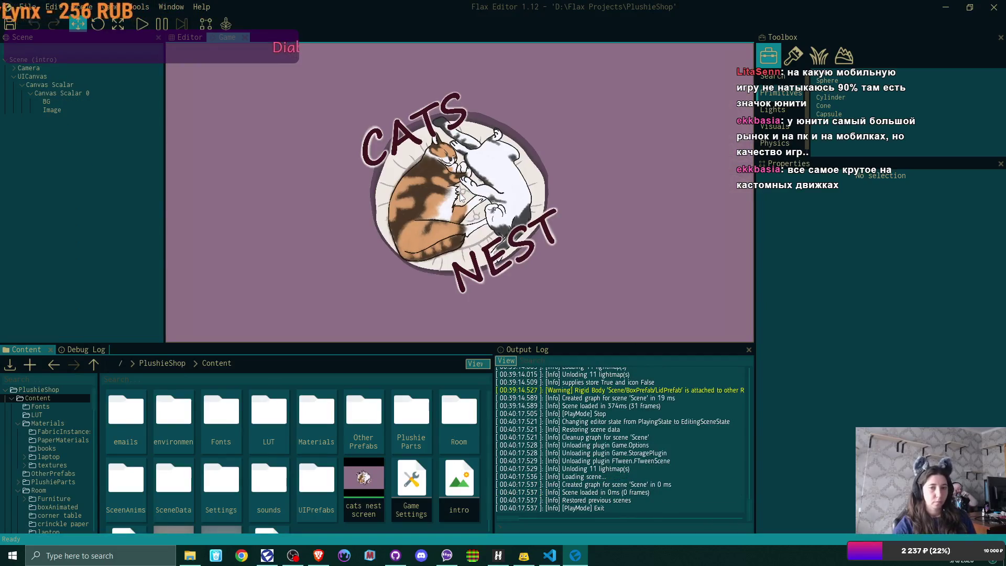
Save the project, check the changed files in GitHub Desktop, and return to Flax Editor
key(ctrl+s)
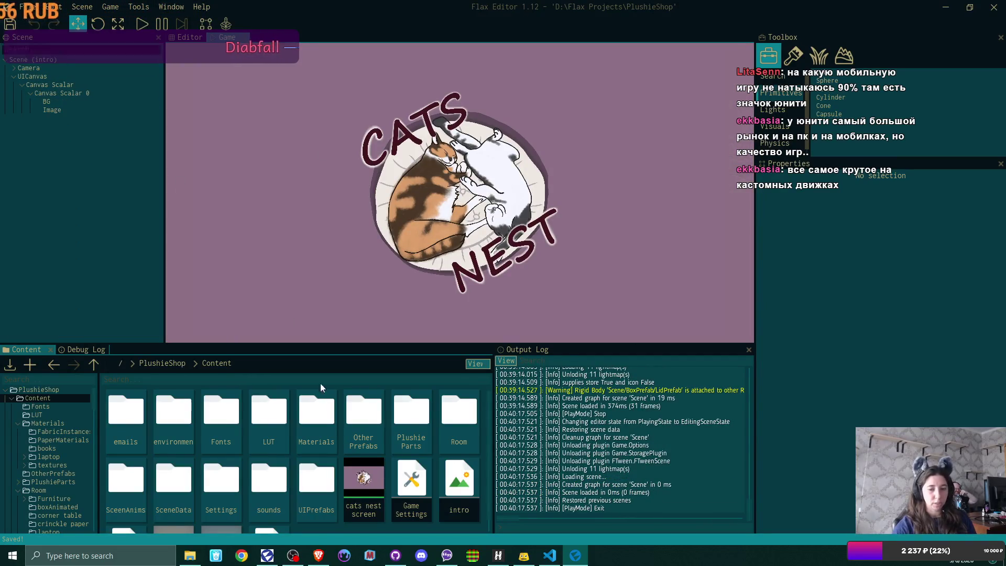
click(395, 556)
click(64, 445)
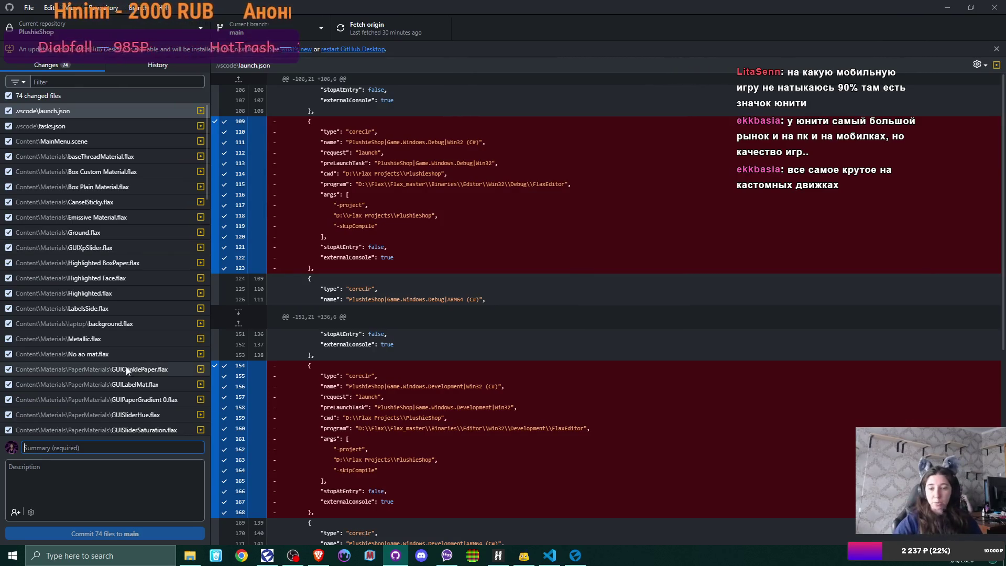
click(574, 555)
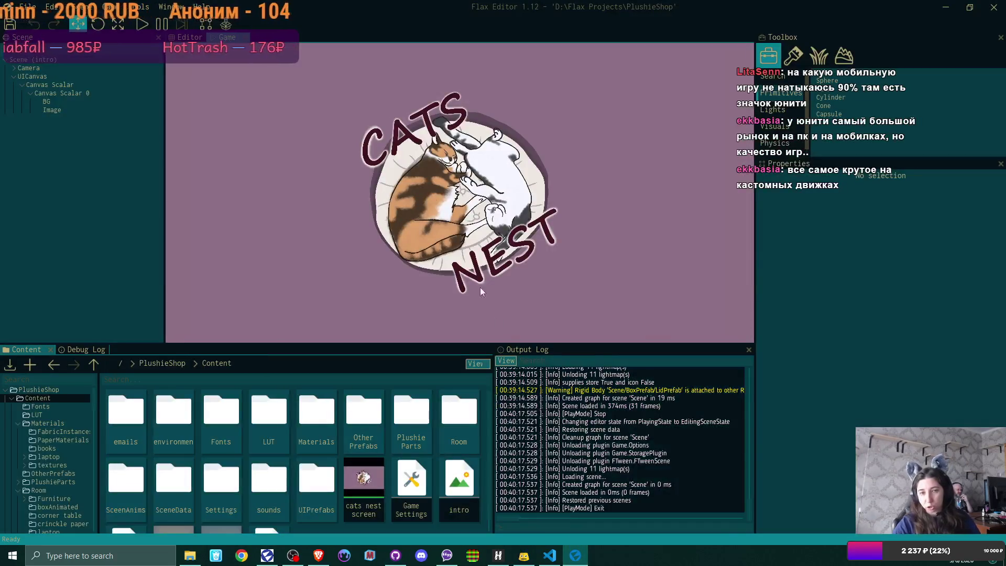
Play PlushieShop again and load the Game 1 save
click(140, 25)
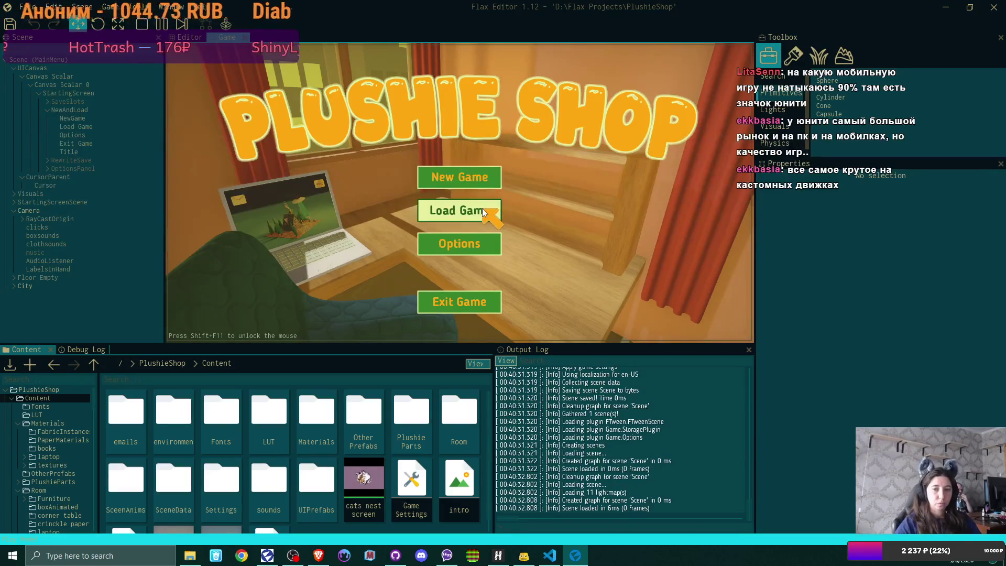
click(482, 208)
click(482, 168)
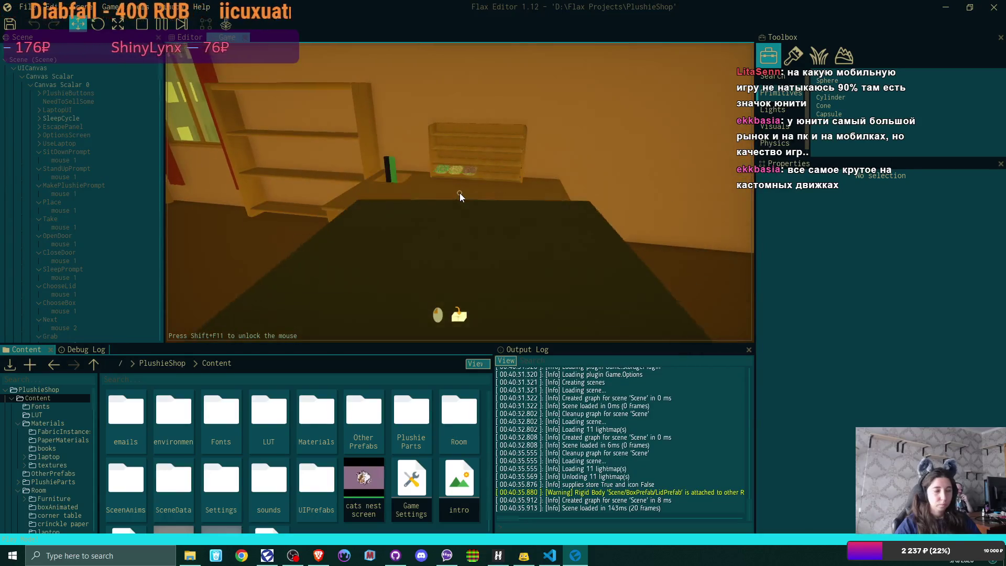
Place the dark box on the counter, then lift it back up
click(460, 192)
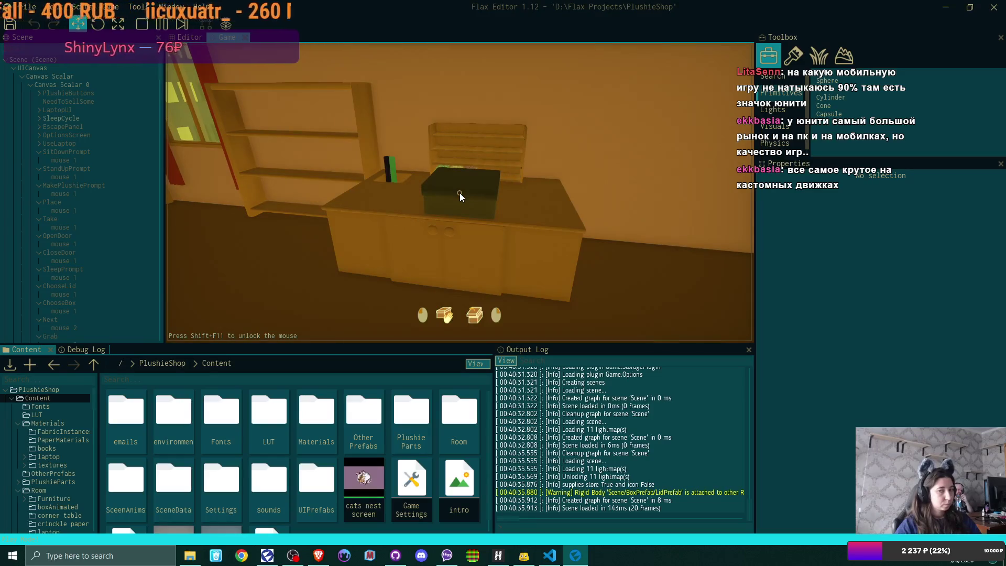
click(460, 193)
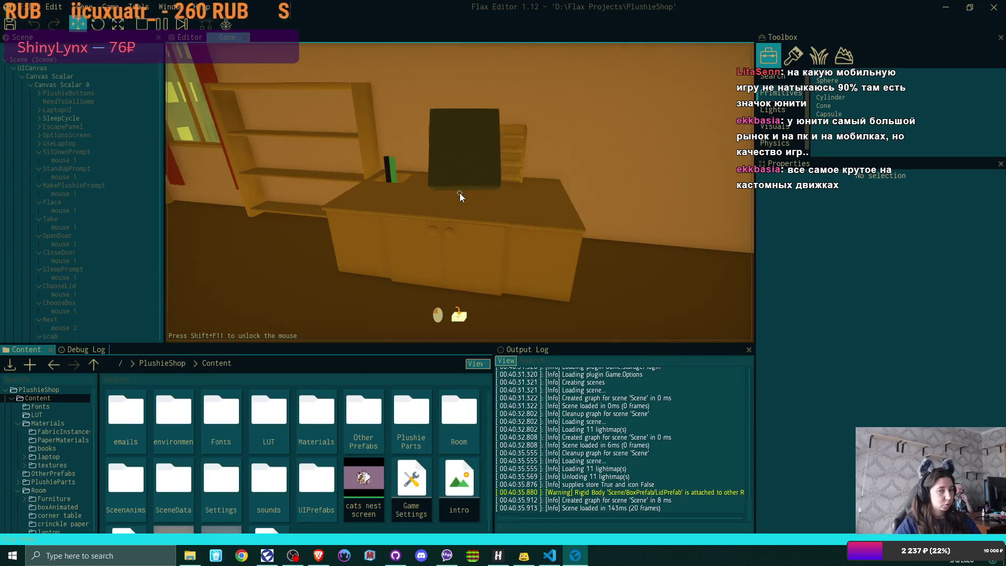